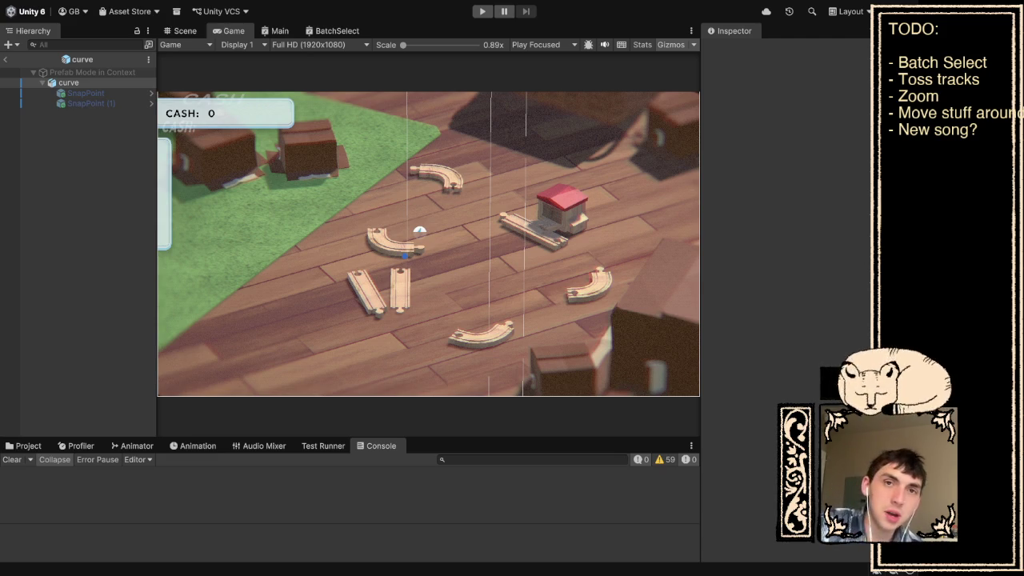
Playtest, snapping the curve piece onto the start track by the house, then stop the game
key("ctrl+p")
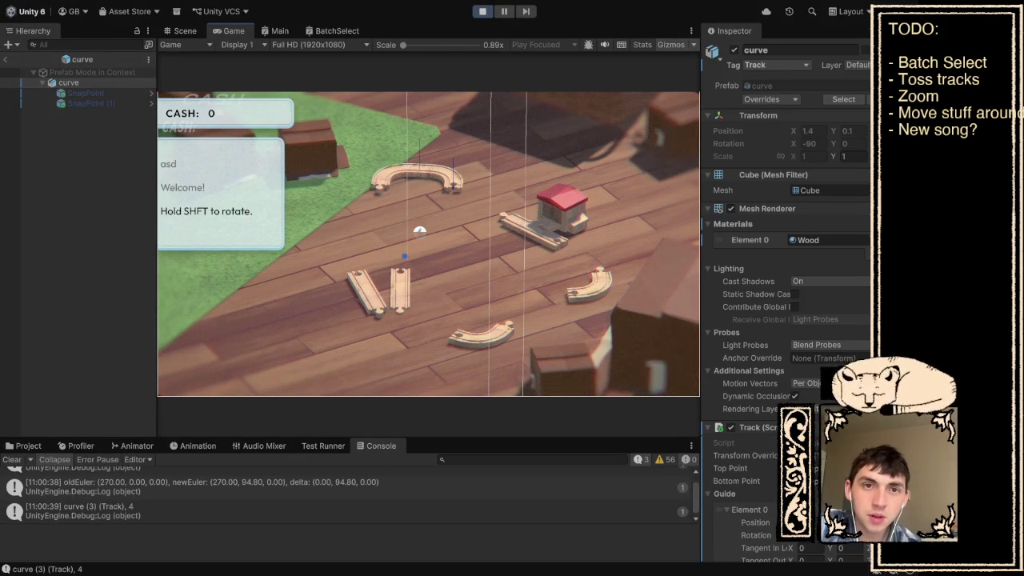
left_click_drag(416, 172, 492, 216)
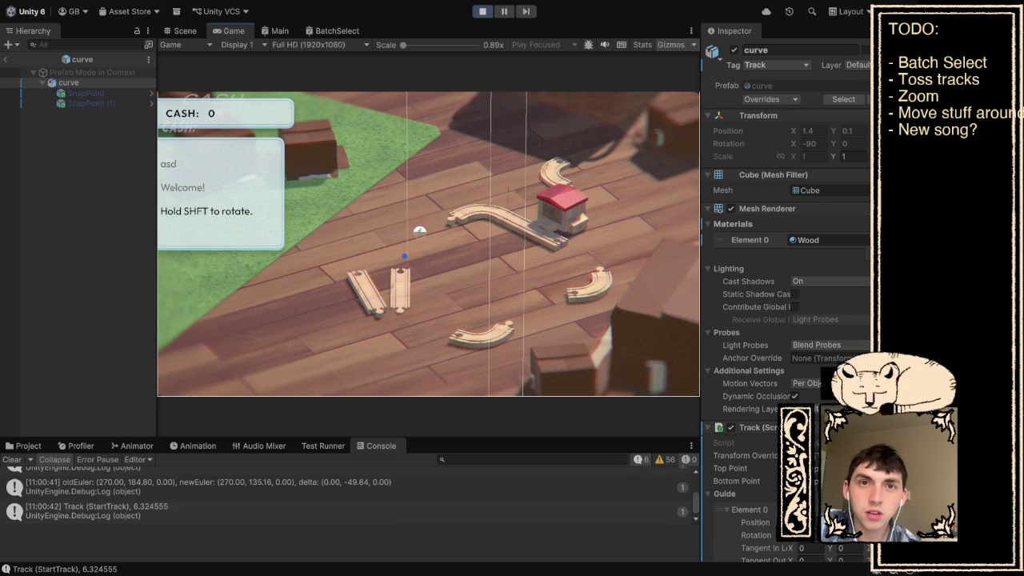
key("ctrl+p")
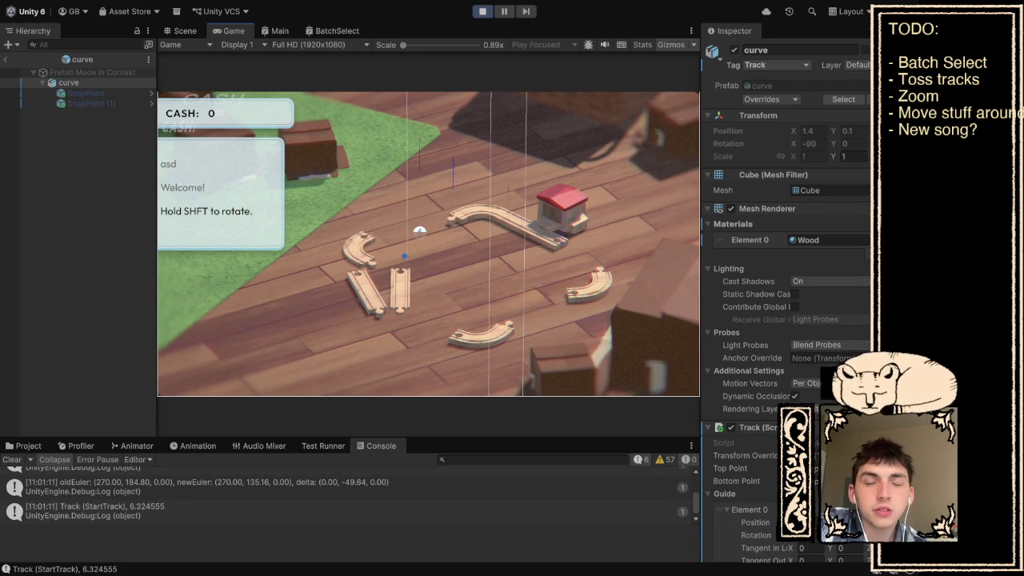
key("ctrl+p")
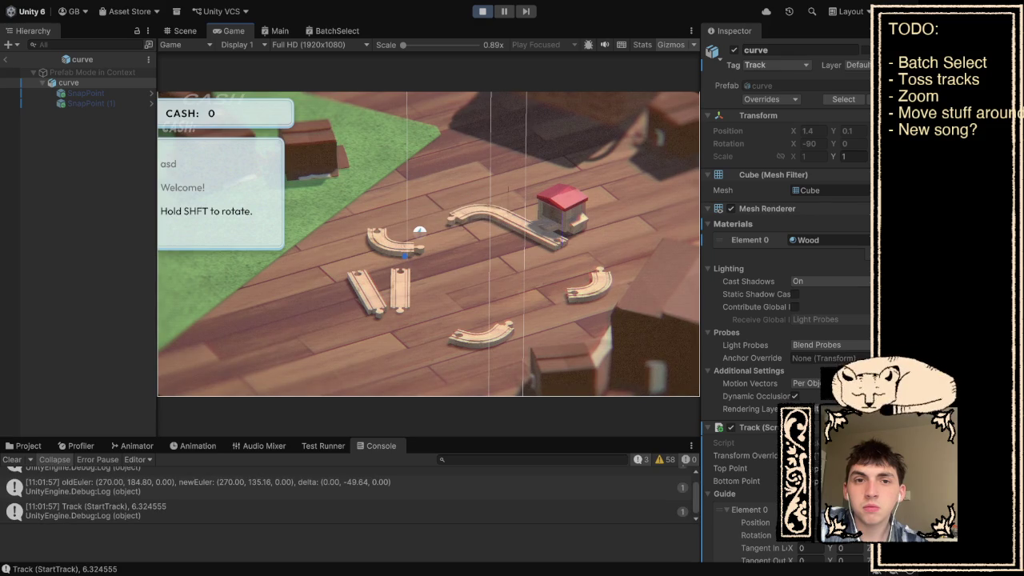
Snap the curve onto the S-track, Shift-rotate it, shift the J-track and house right, then stop
left_click(417, 232)
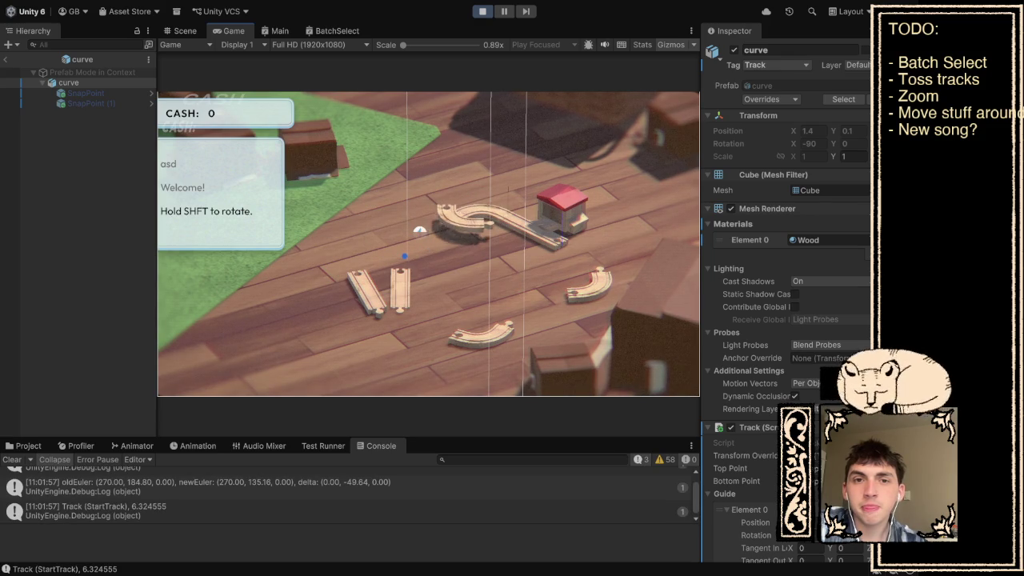
key("shift")
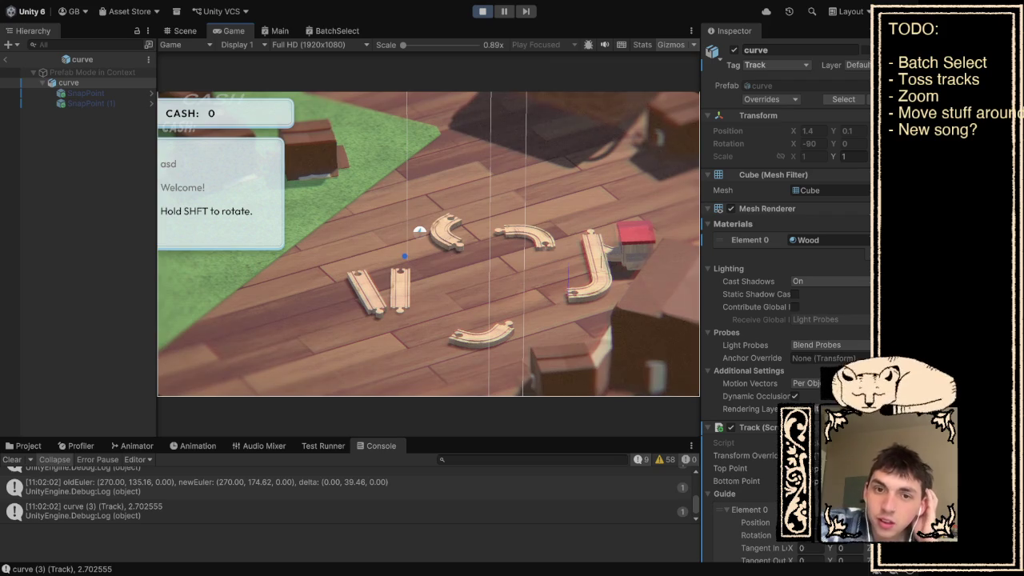
key("w")
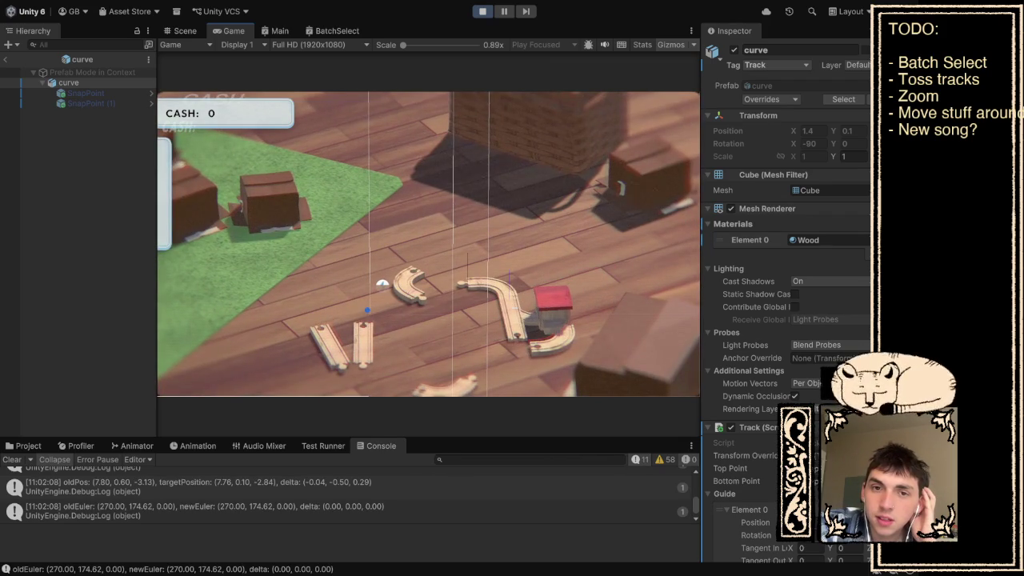
left_click_drag(484, 326, 532, 319)
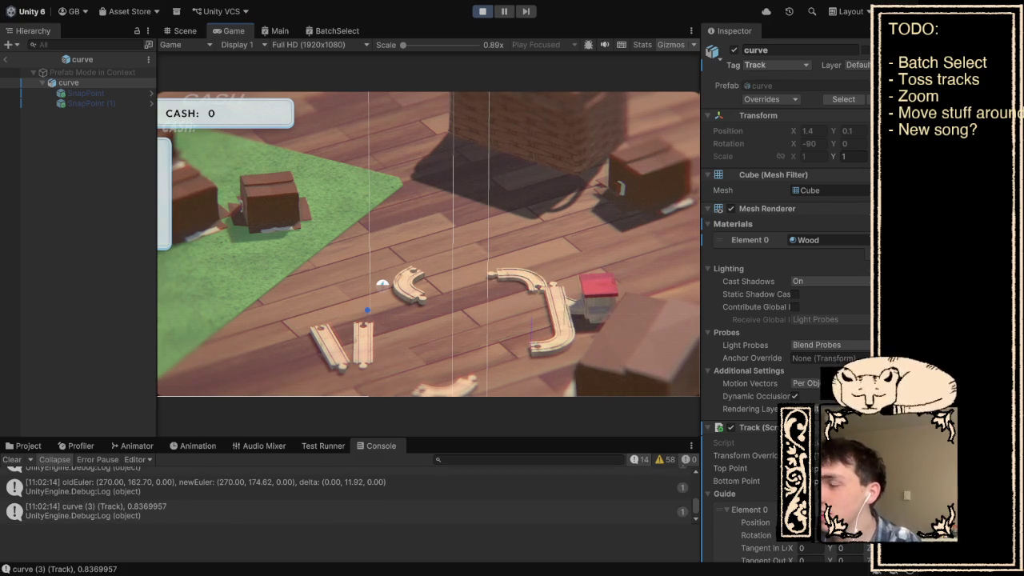
key("ctrl+p")
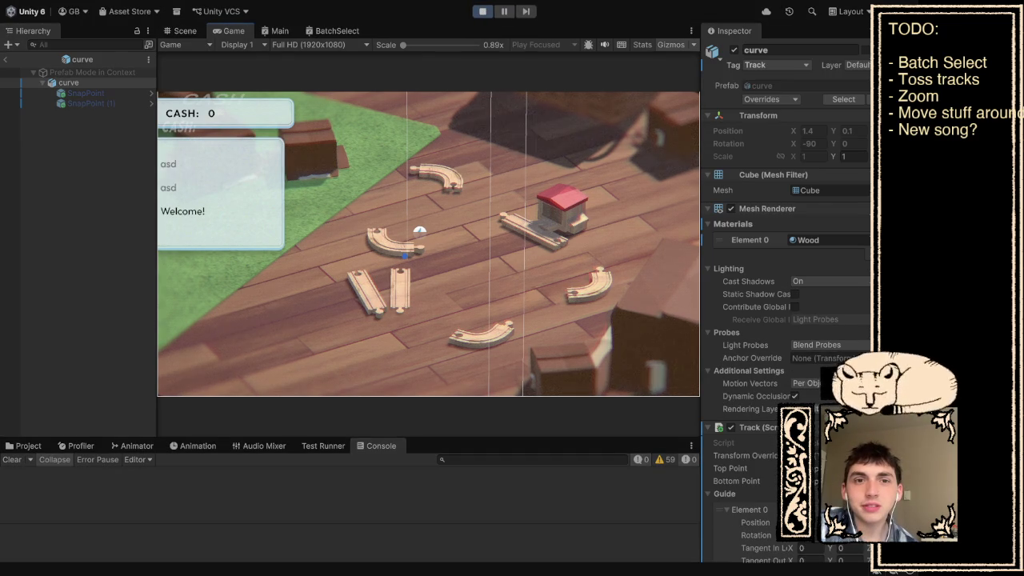
Drag the loose curve onto the upper curve so the two snap into a U shape
mouse_move(392, 242)
left_mouse_down()
mouse_move(417, 178)
mouse_move(500, 224)
left_mouse_up()
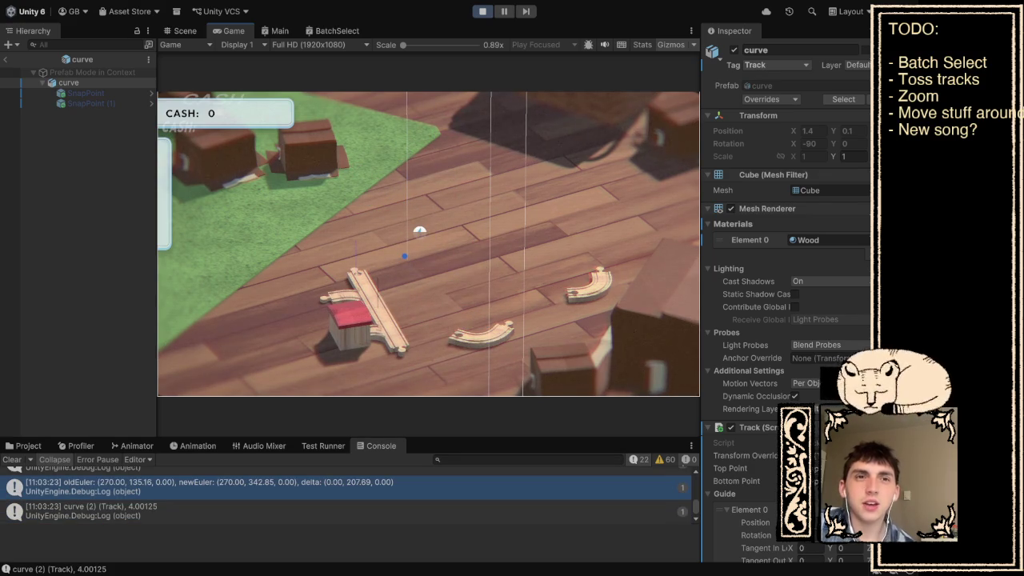
Stop Play mode, then stop it again once the curve forms the Winding route on the S-track
key("ctrl+p")
key("ctrl+p")
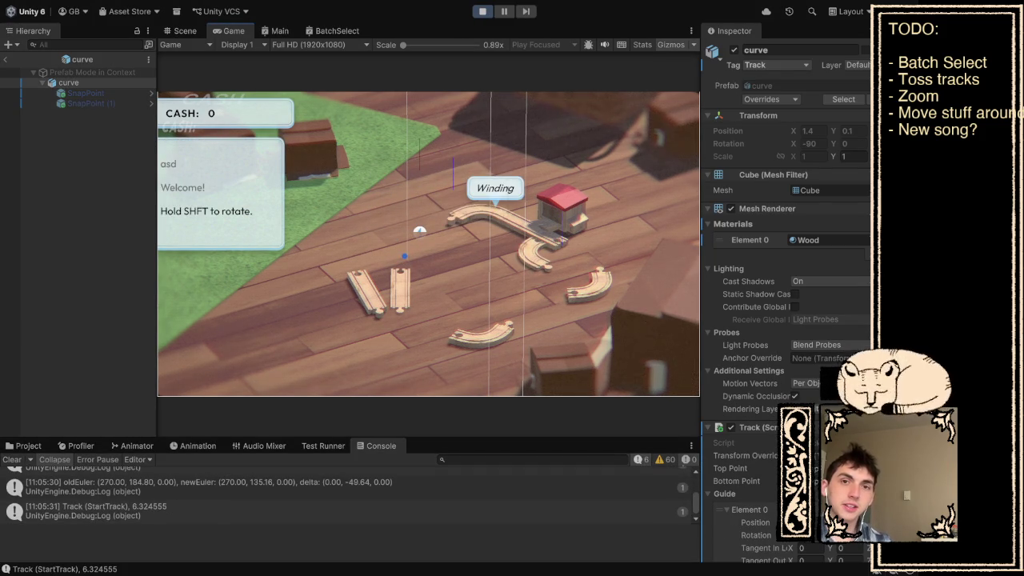
key("ctrl+p")
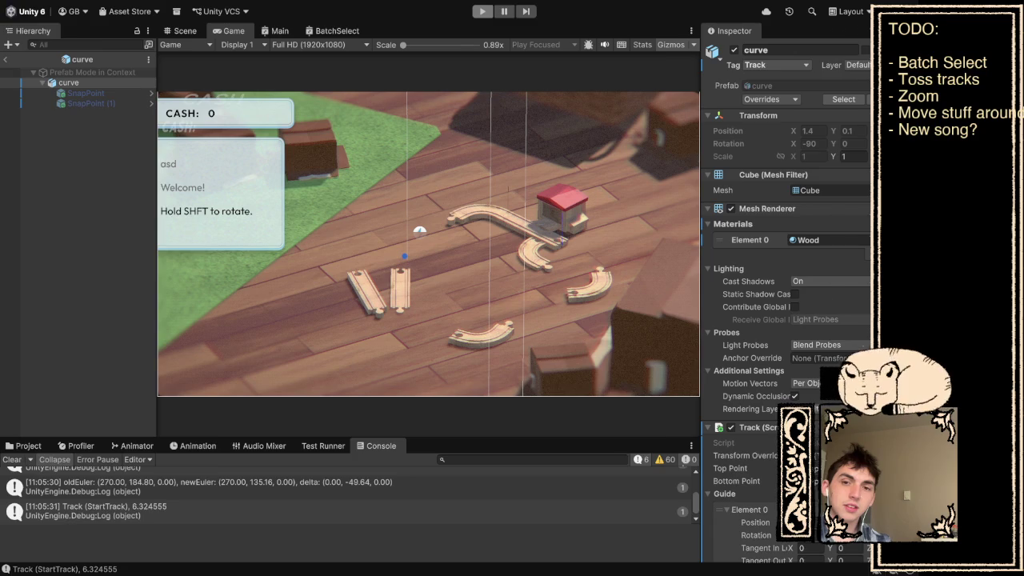
Re-enter Play mode with every track piece reset to its starting layout
key("ctrl+p")
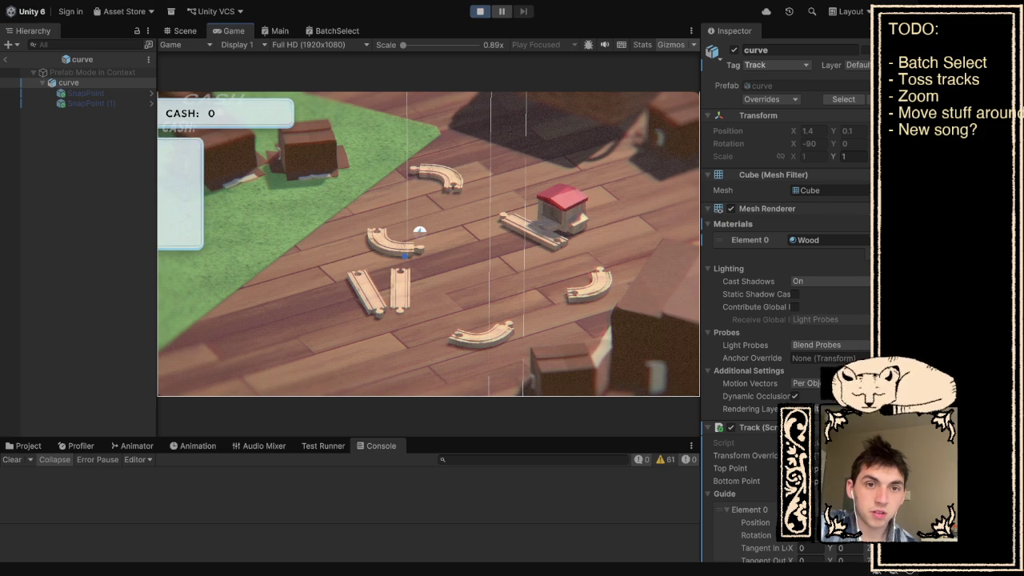
Attach the curve to the S-track end as a Winding route and exit Play mode
mouse_move(394, 240)
left_mouse_down()
mouse_move(416, 178)
mouse_move(453, 210)
mouse_move(472, 212)
left_mouse_up()
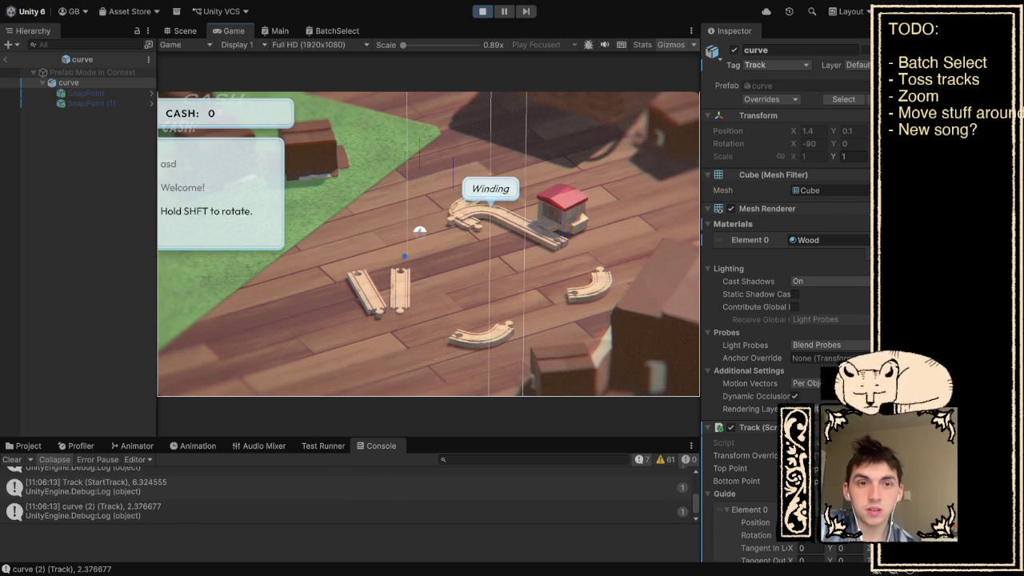
key("ctrl+p")
key("ctrl+p")
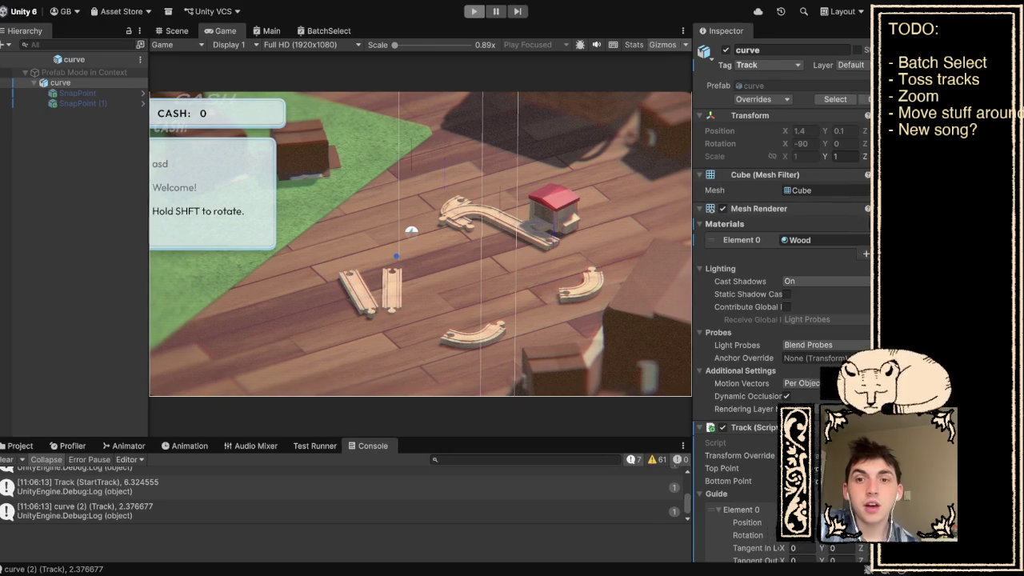
Pause the game with Ctrl+Shift+P, leaving the tracks in their original scattered layout
key("ctrl+shift+p")
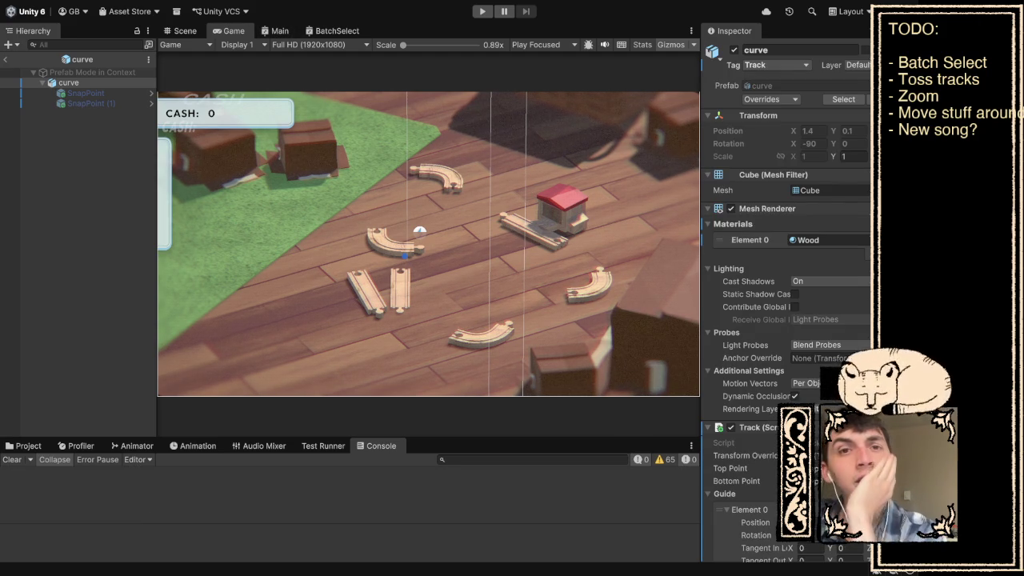
Enter Play mode and snap one curve track onto the other, forming a hook beside the house
key("ctrl+p")
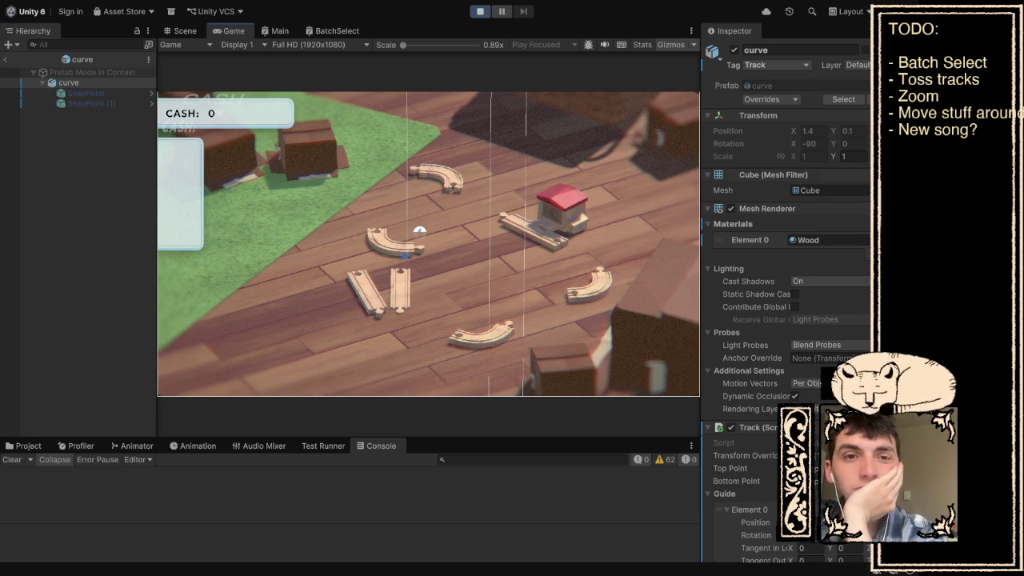
left_click(420, 231)
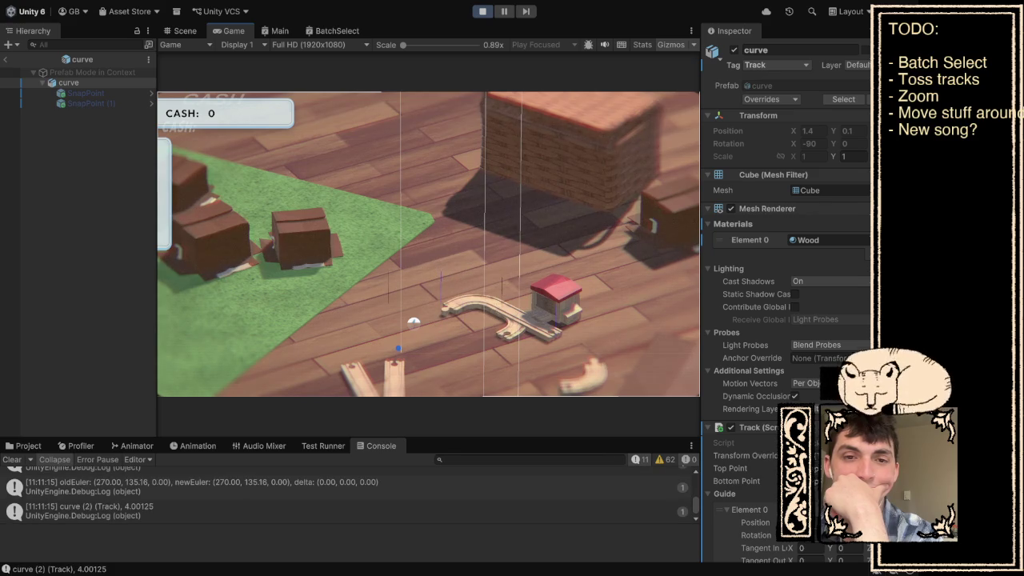
Stop the playtest and immediately restart it from the starting track layout
key("ctrl+p")
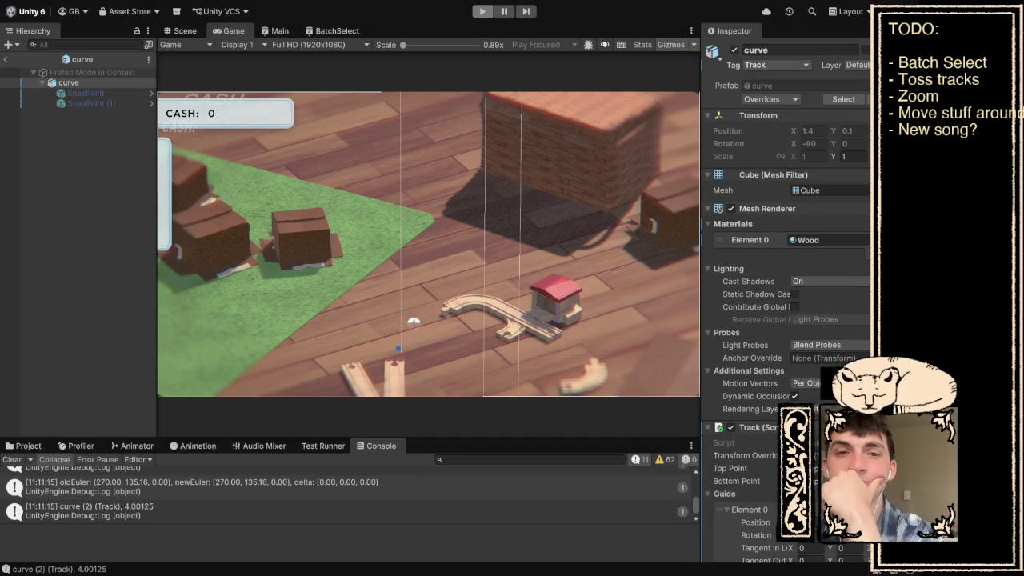
key("ctrl+p")
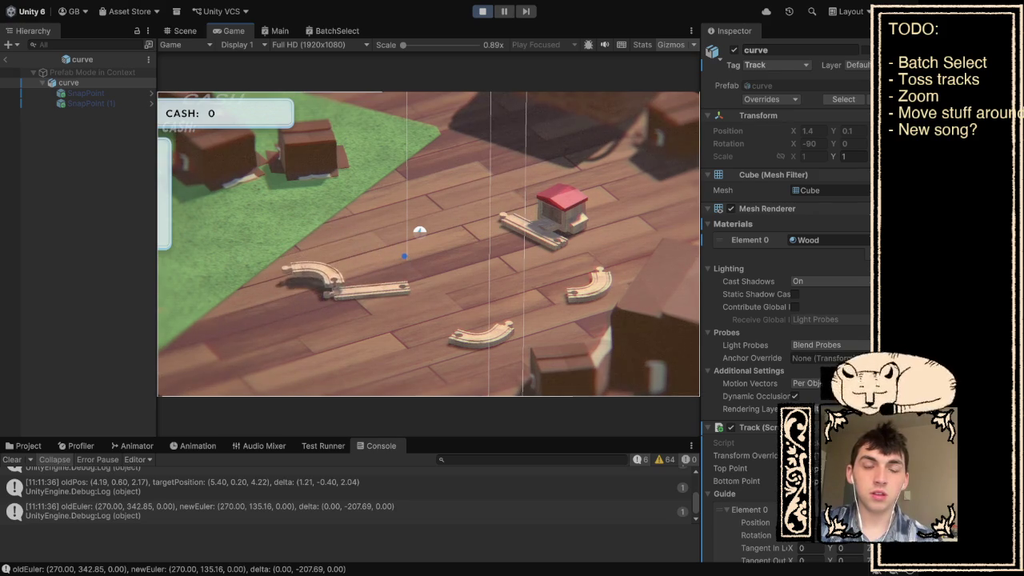
Join a curve and a straight track into one piece, then exit Play mode
left_click_drag(269, 331, 405, 256)
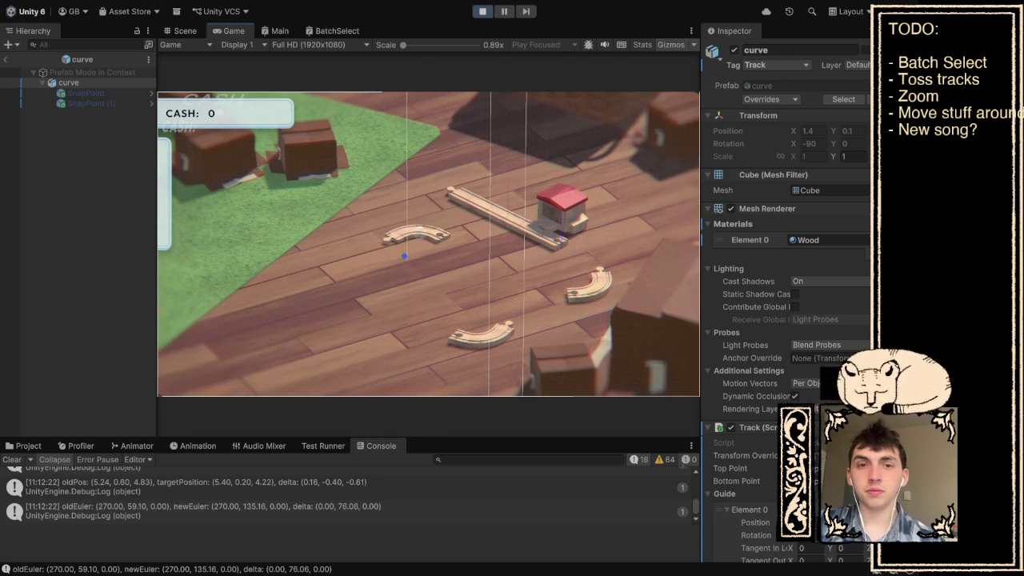
key("ctrl+p")
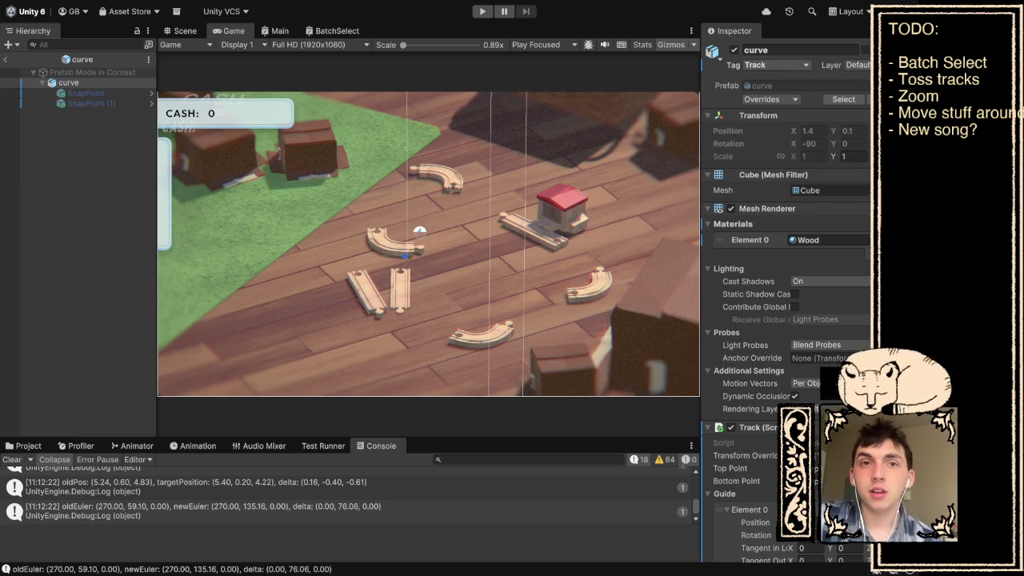
Snap the curve onto the left straight as an L, then join it to the right straight forming a U
key("ctrl+p")
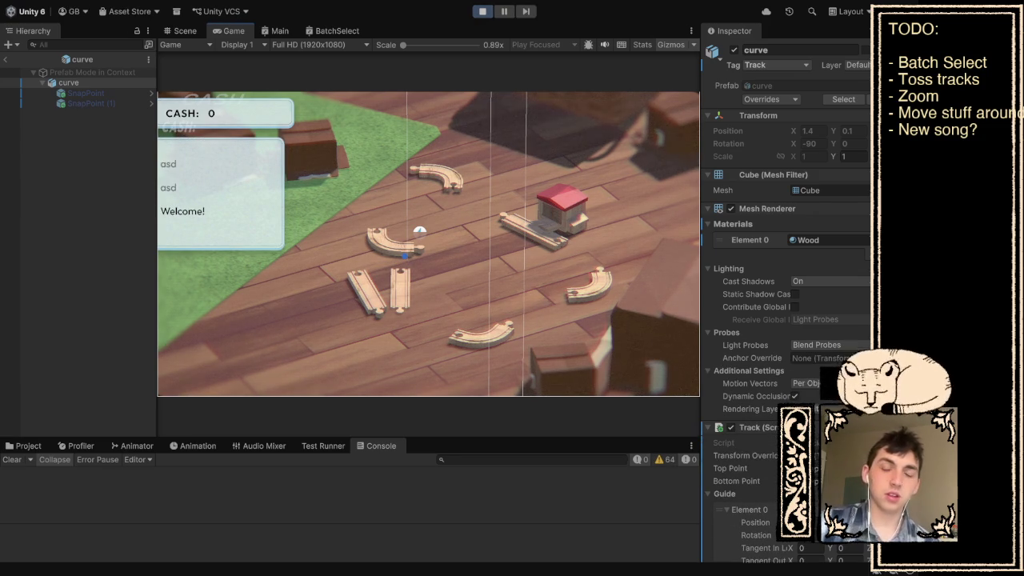
left_click_drag(364, 293, 327, 295)
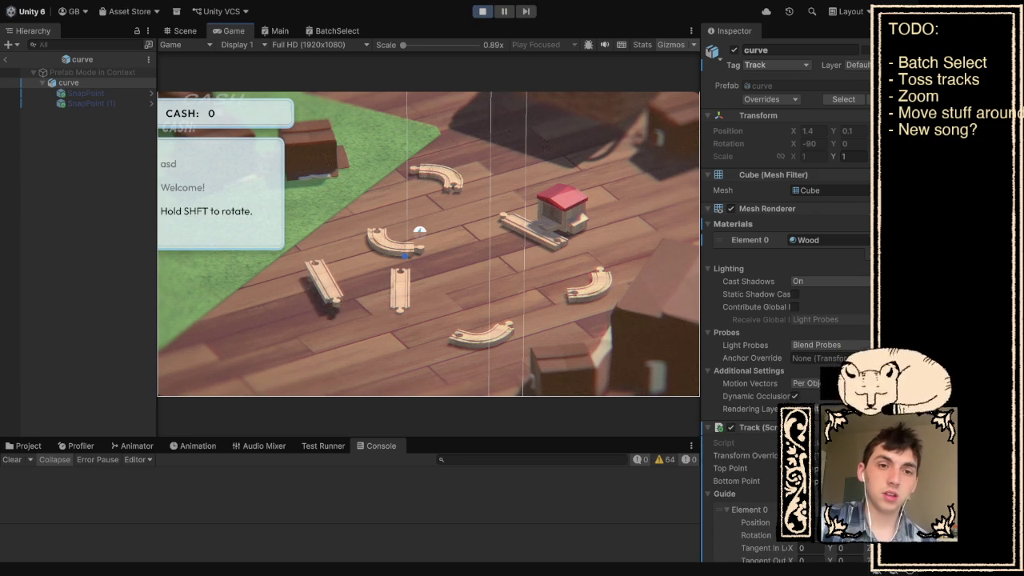
left_click_drag(394, 241, 356, 314)
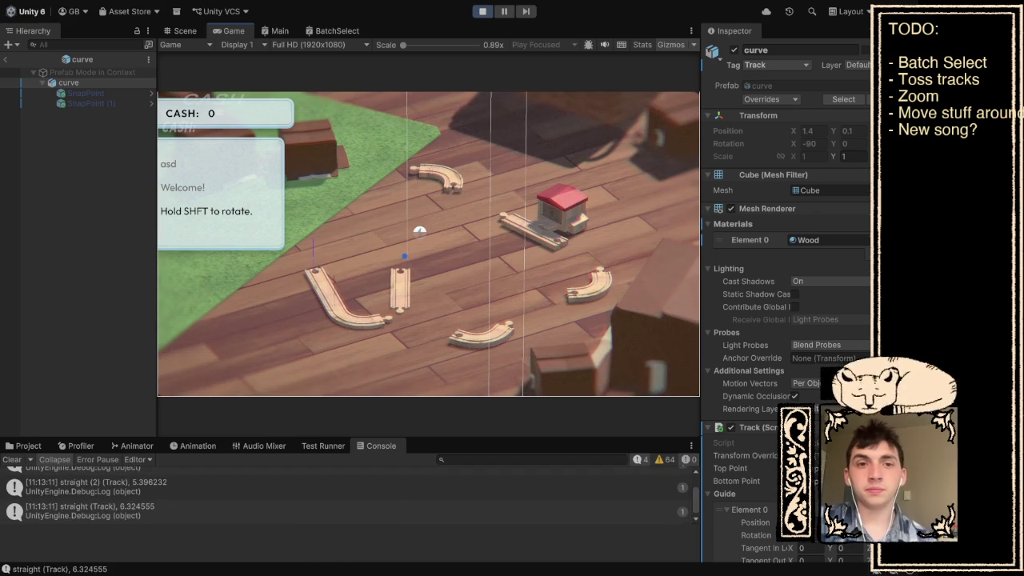
key("w")
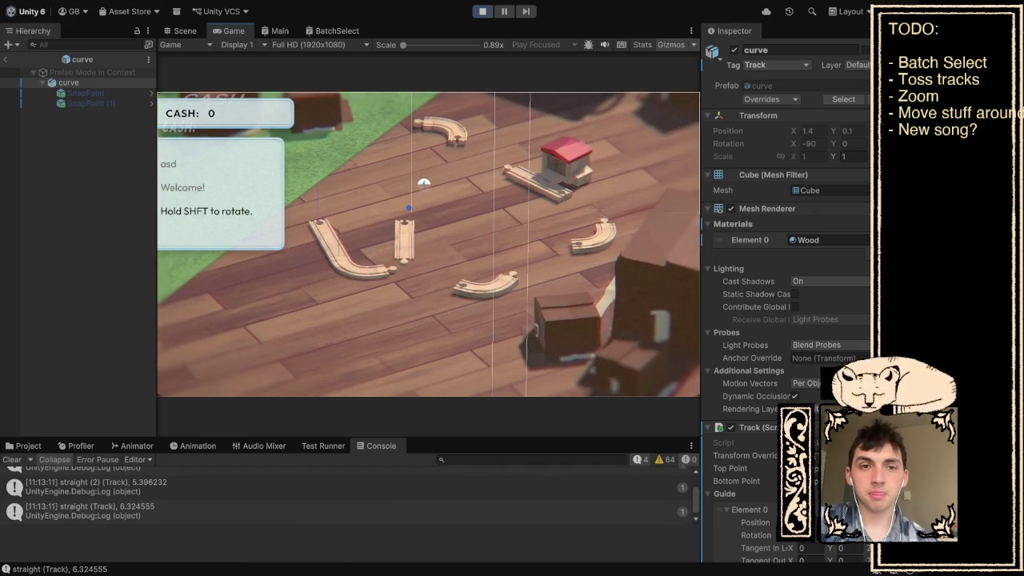
mouse_move(332, 241)
left_mouse_down()
mouse_move(508, 200)
mouse_move(516, 212)
left_mouse_up()
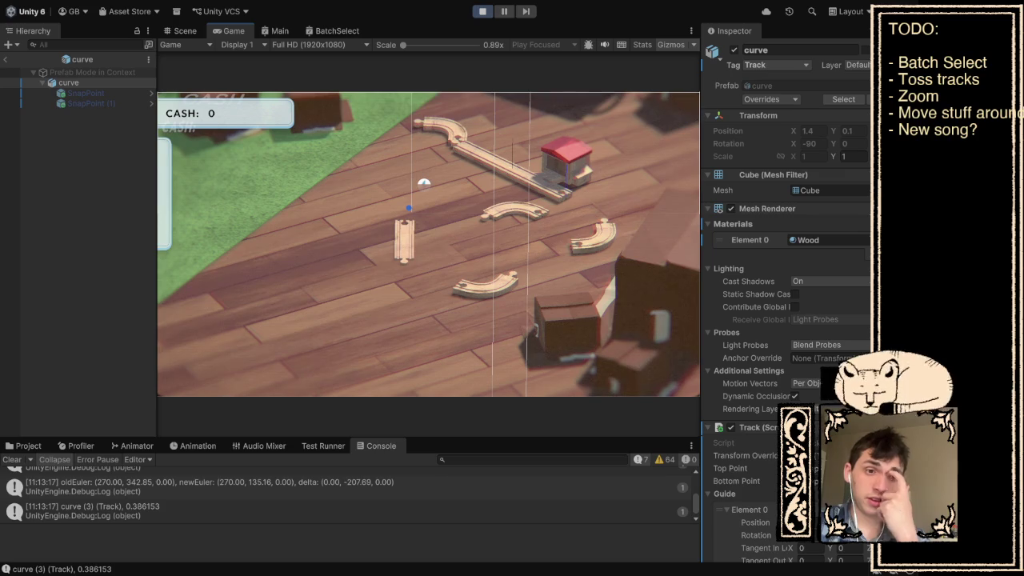
key("ctrl+p")
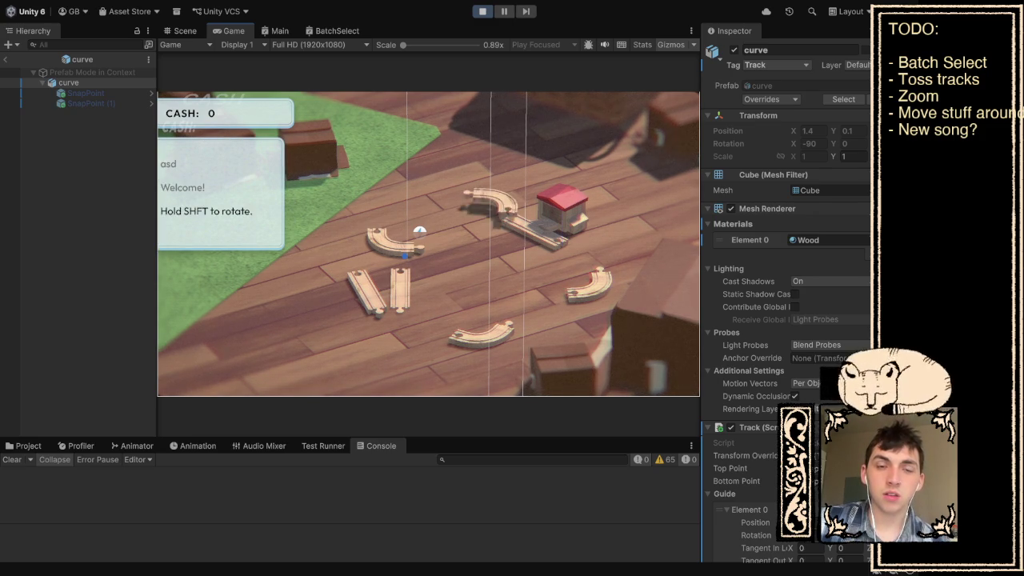
Snap the house track beside the curve, shift the lower straight-and-curve pair up and right, then stop
left_click(420, 231)
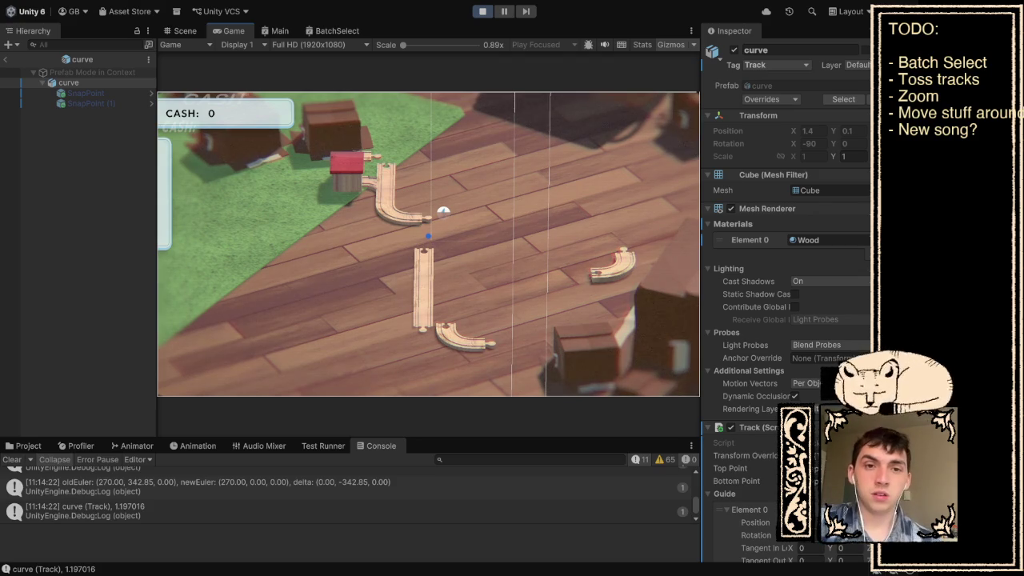
left_click_drag(397, 294, 491, 375)
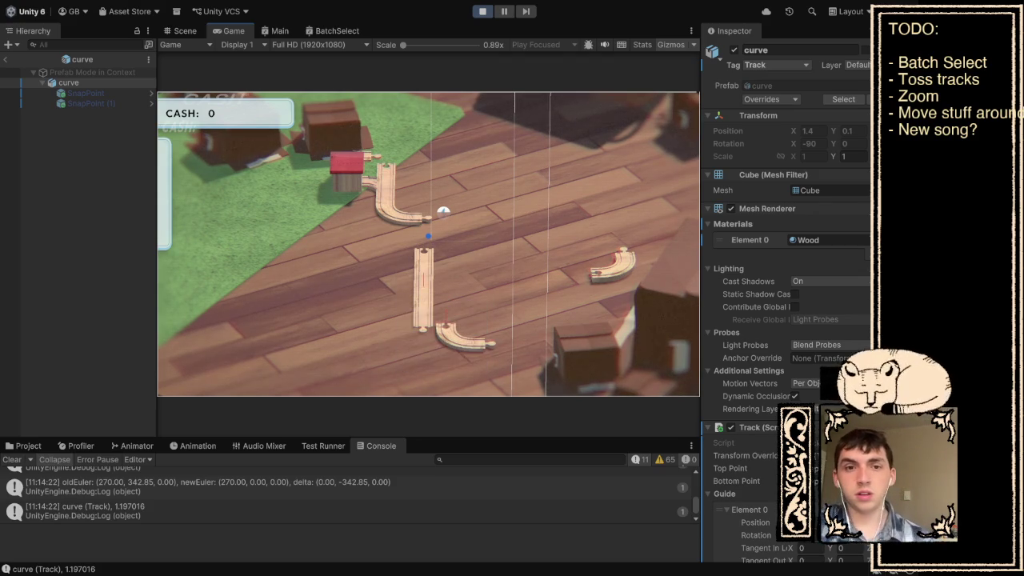
mouse_move(448, 336)
left_mouse_down()
mouse_move(485, 322)
mouse_move(466, 288)
mouse_move(456, 289)
mouse_move(464, 292)
left_mouse_up()
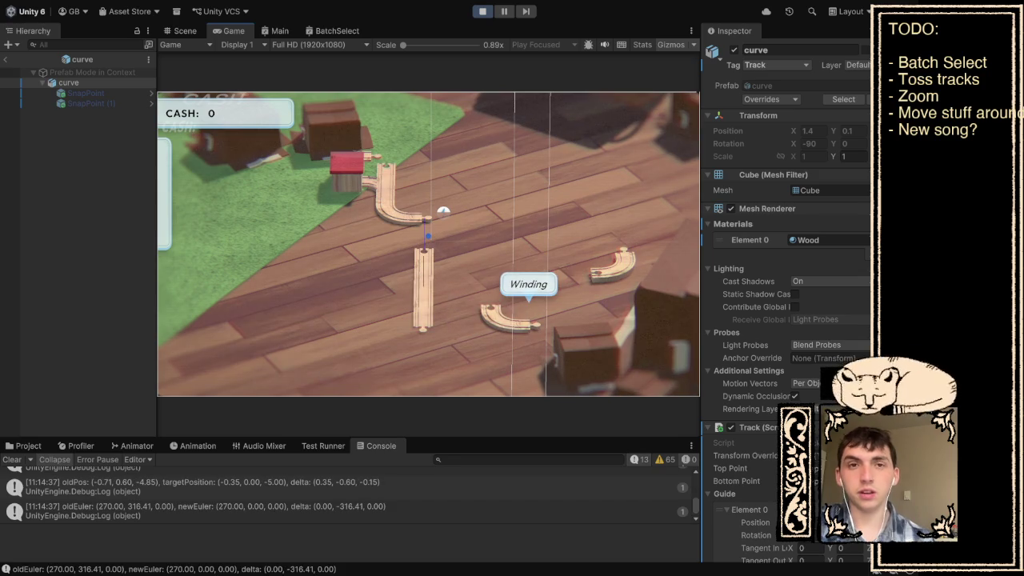
key("ctrl+p")
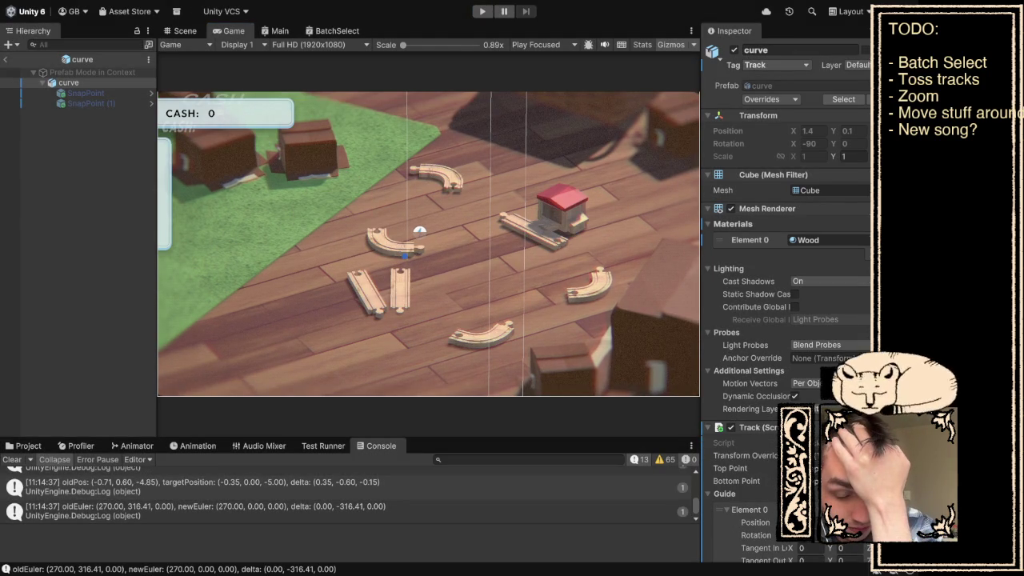
scroll(344, 496, "up", 1)
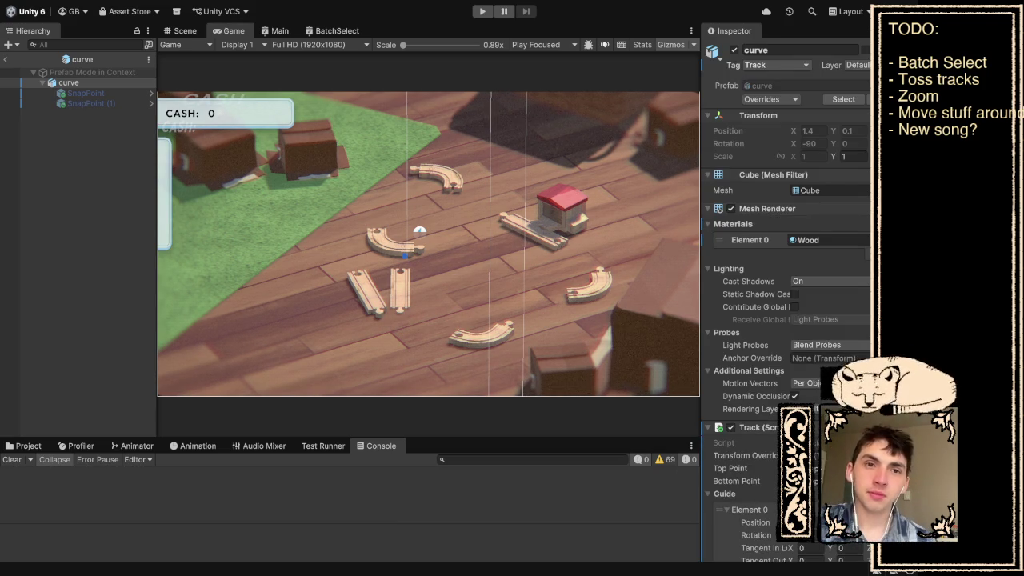
Start a playtest, rotate the held curve track a quarter turn into a C, then stop
key("ctrl+p")
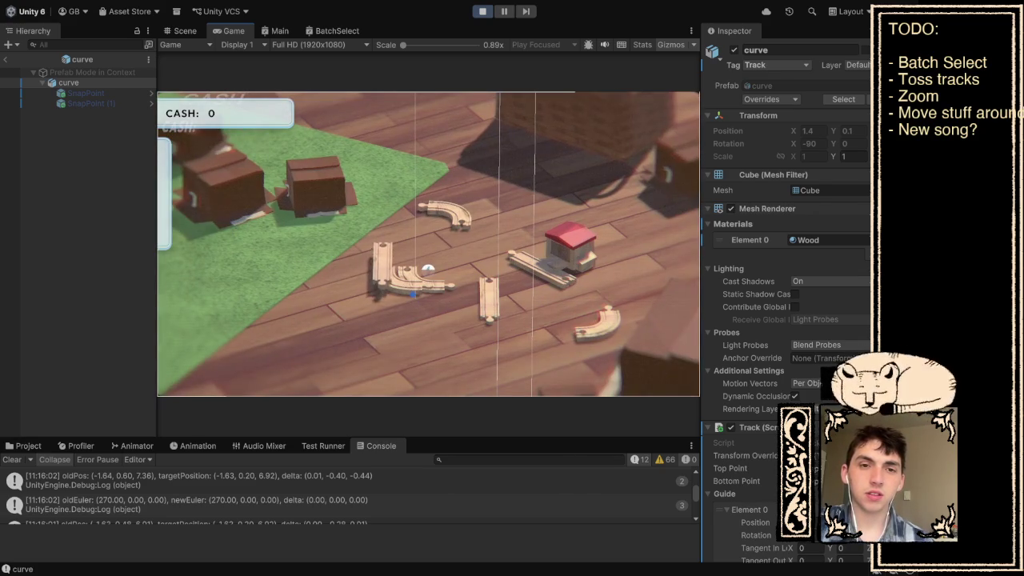
key("r")
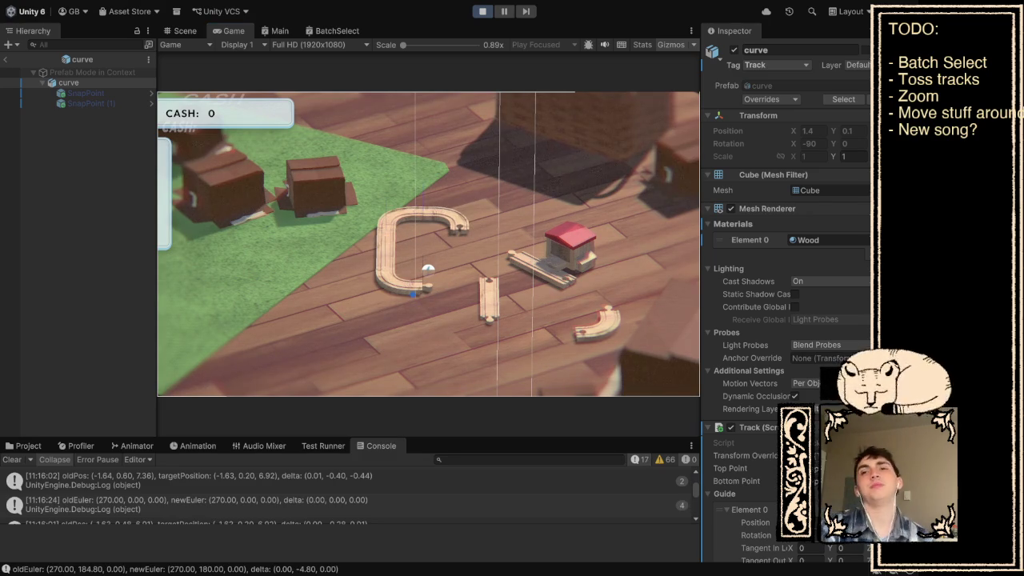
key("ctrl+p")
key("ctrl+p")
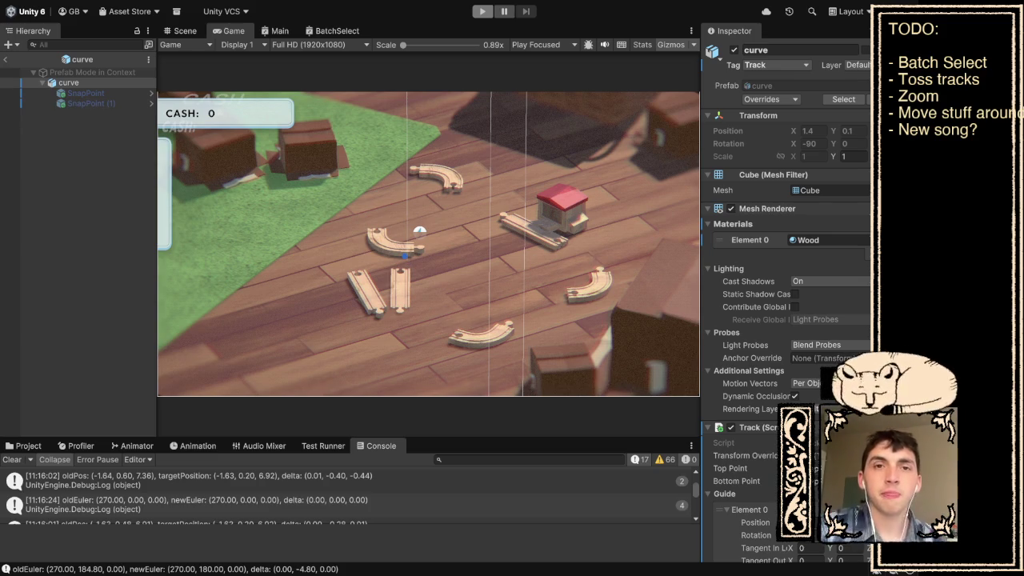
End the paused play session
key("ctrl+p")
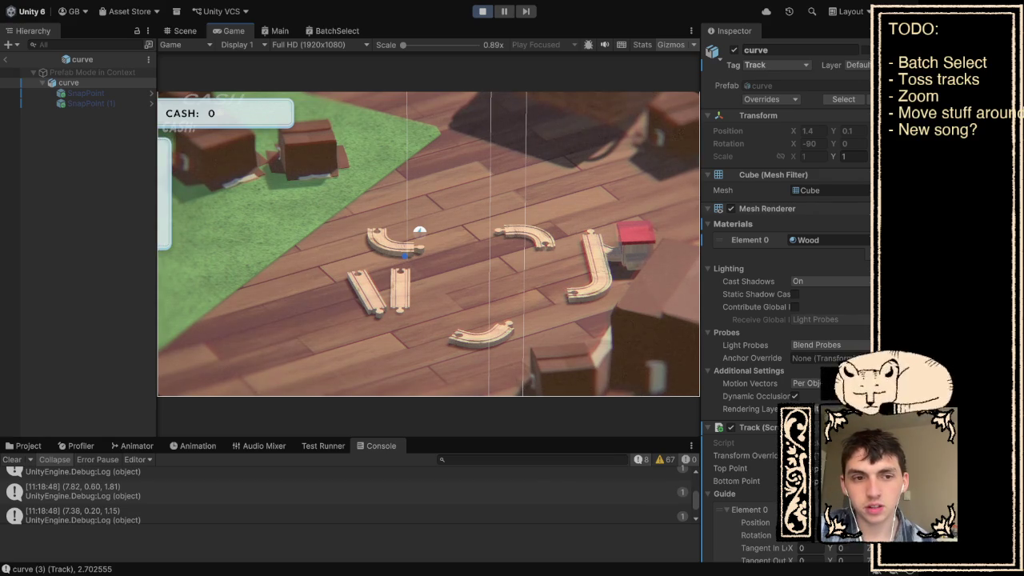
key("ctrl+p")
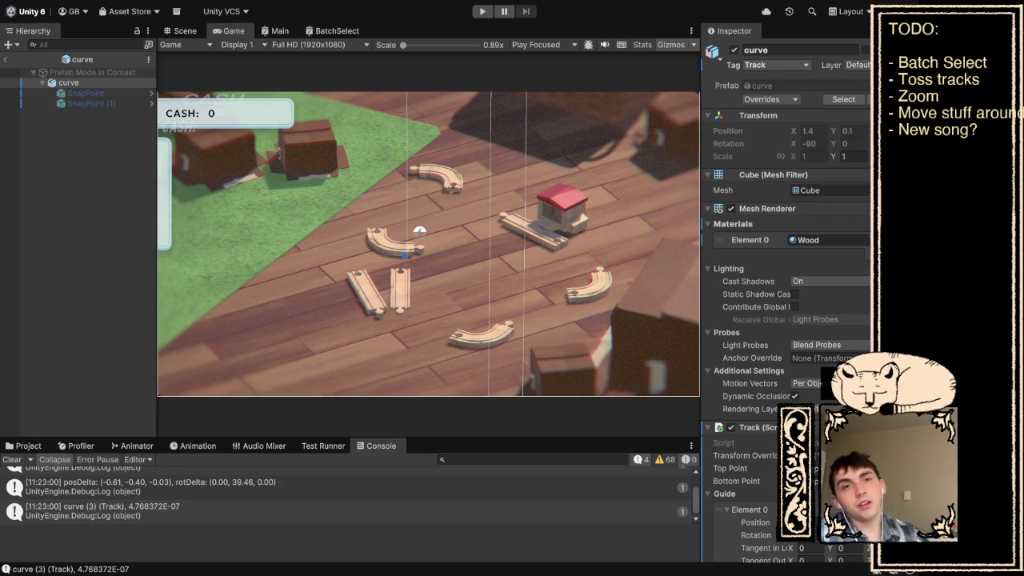
Join the loose curve to the right curve as a U, link them with the straight, and rejoin the station curve
key("ctrl+p")
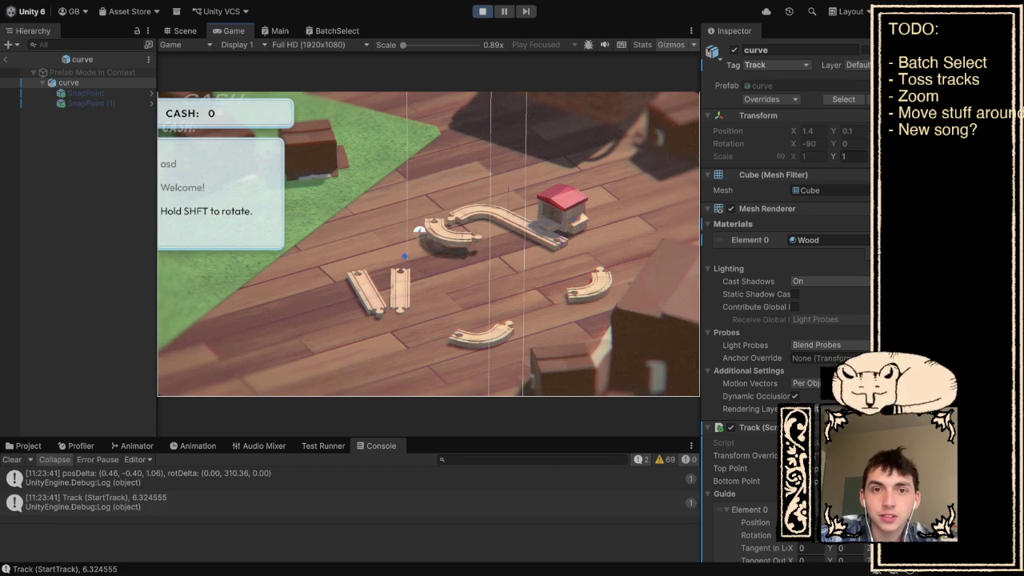
mouse_move(480, 336)
left_mouse_down()
mouse_move(543, 308)
mouse_move(564, 285)
left_mouse_up()
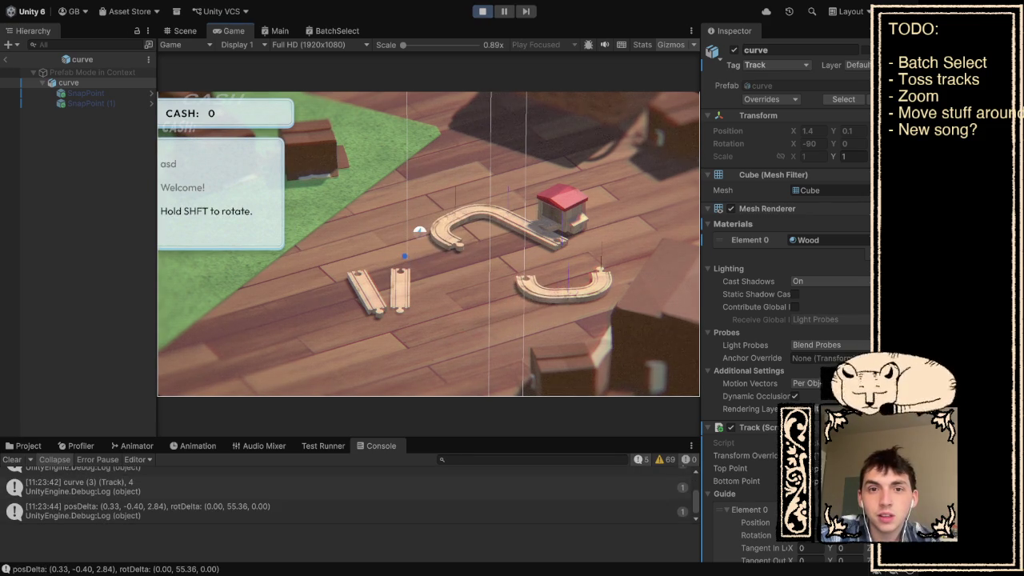
mouse_move(400, 290)
left_mouse_down()
mouse_move(459, 286)
mouse_move(521, 264)
left_mouse_up()
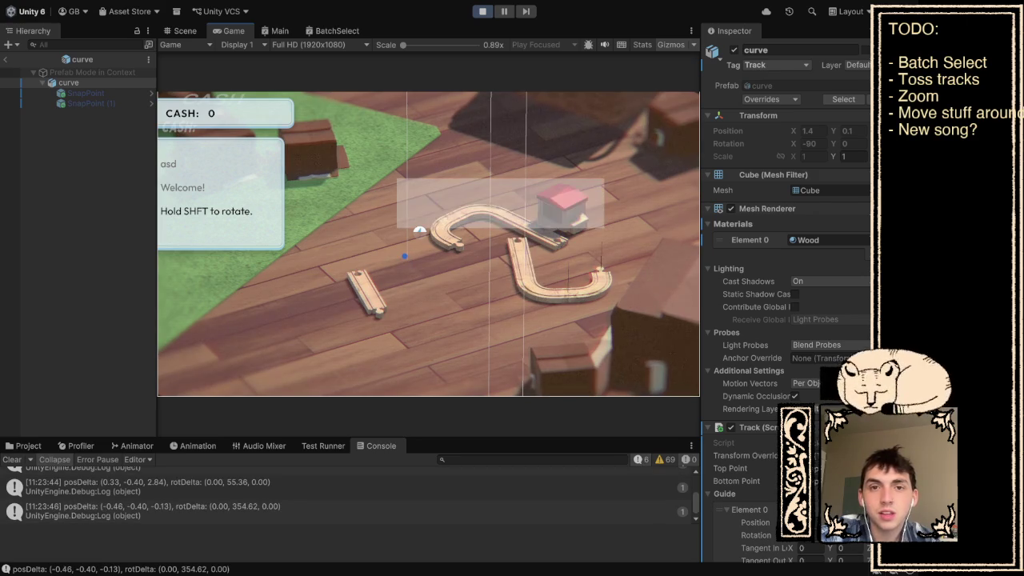
mouse_move(480, 212)
left_mouse_down()
mouse_move(520, 216)
mouse_move(552, 240)
left_mouse_up()
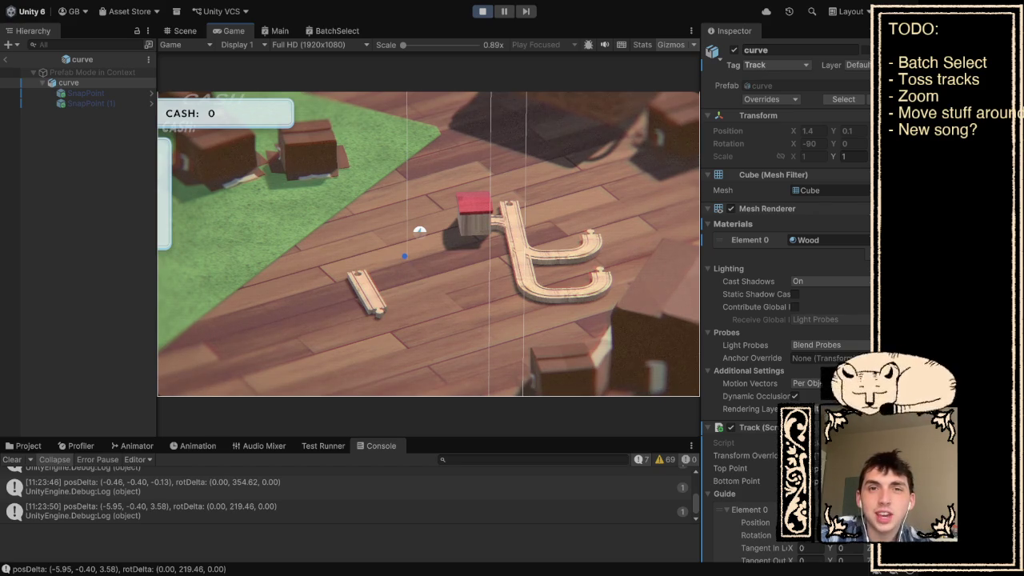
Stop and restart the playtest to get a fresh track layout
key("ctrl+p")
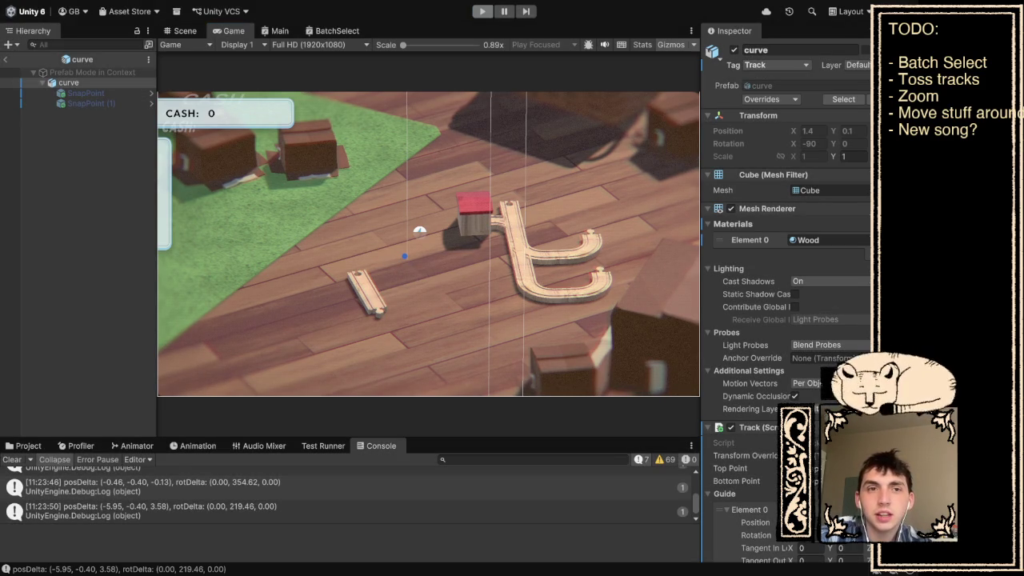
key("ctrl+p")
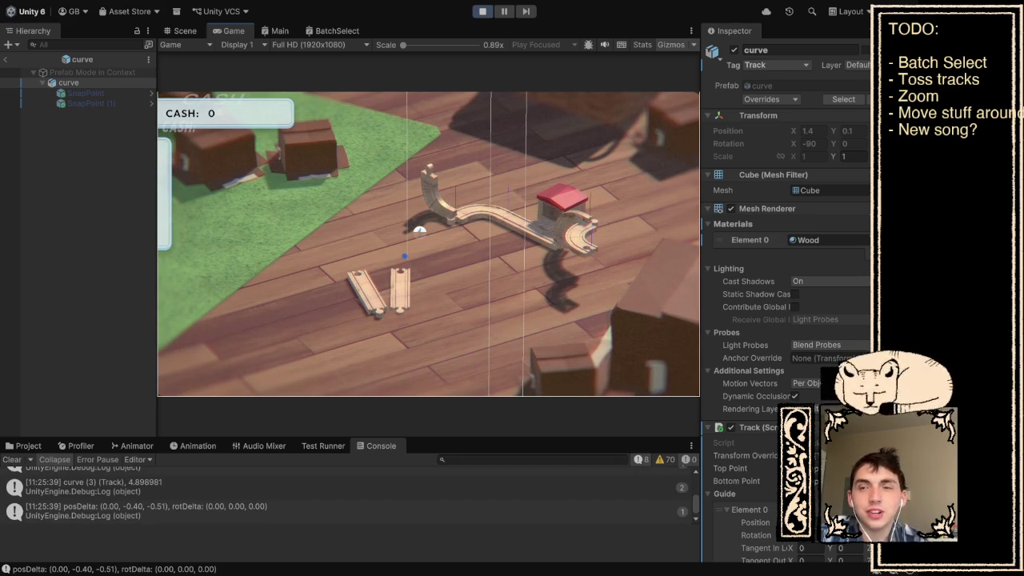
Restart the game from the scattered track pieces and pause it right away
key("ctrl+p")
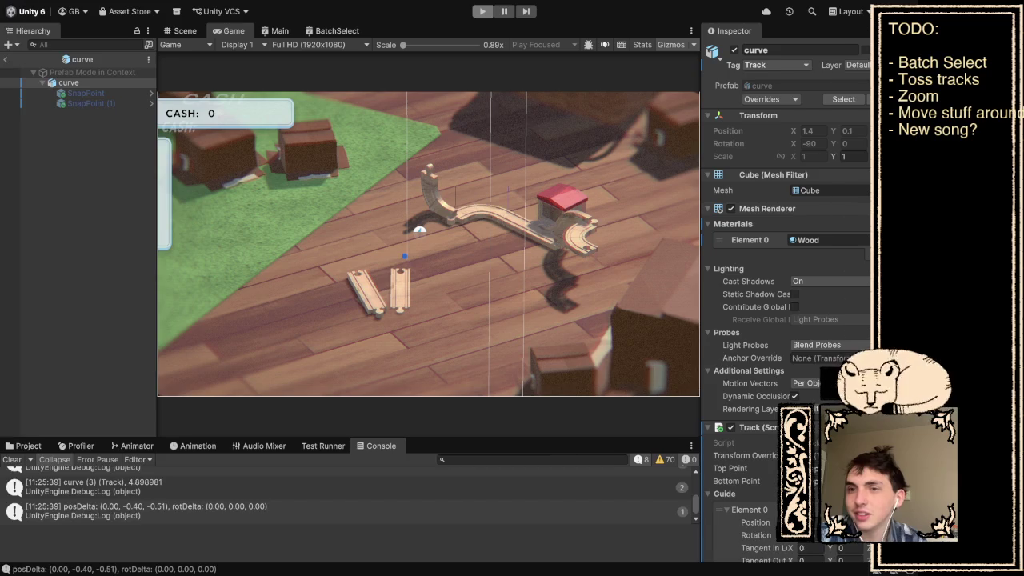
key("ctrl+p")
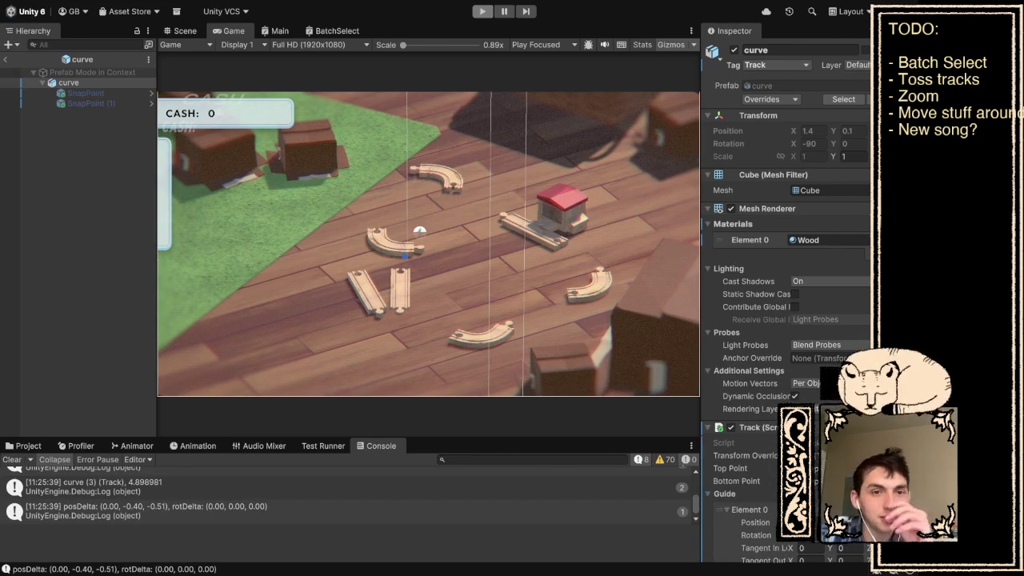
key("ctrl+shift+p")
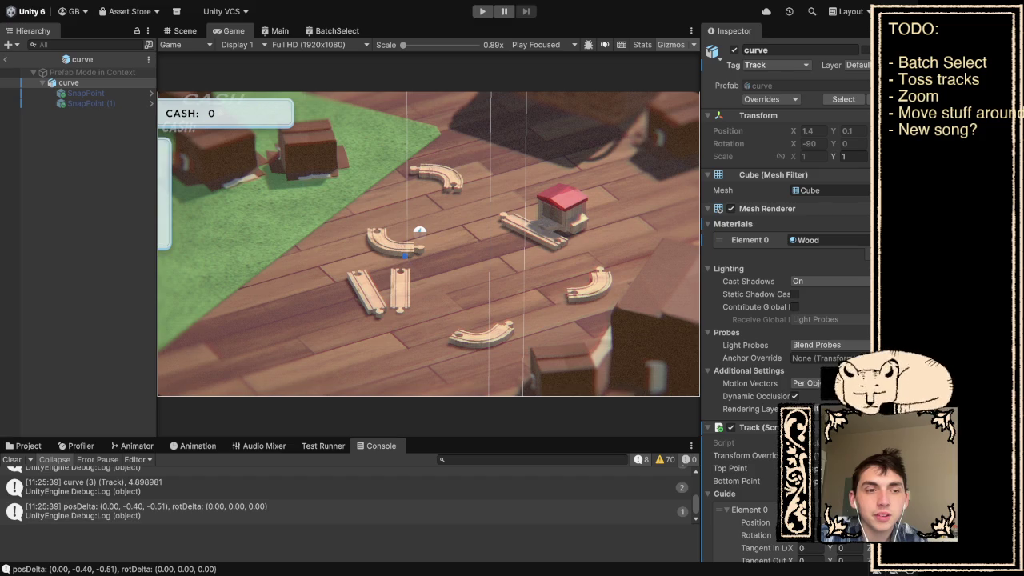
Select the curve prefab in Assets/Tracks and show its Placement Data: Offset 2, 2 and Rot Offset -90
key("ctrl+5")
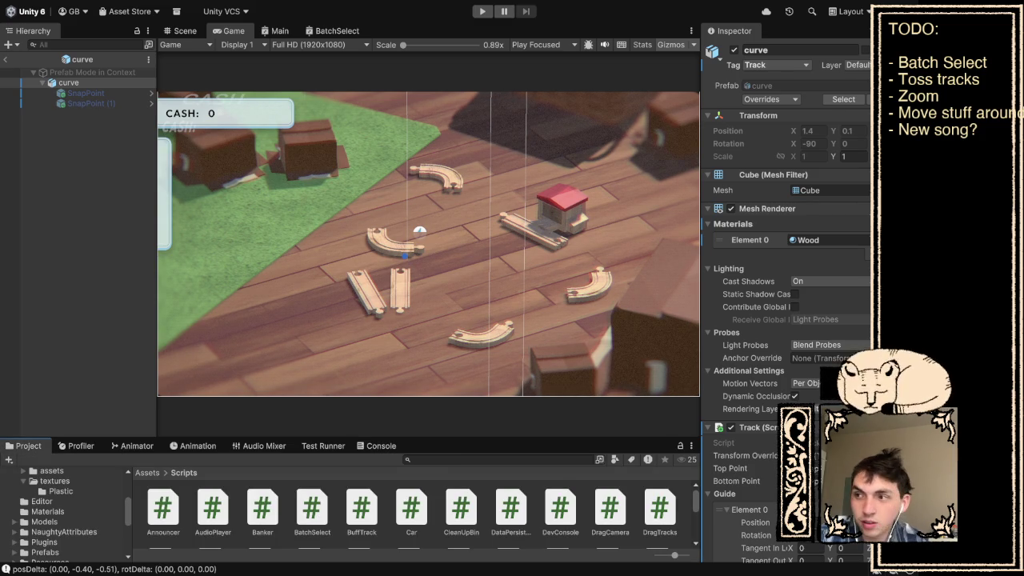
scroll(64, 512, "down", 5)
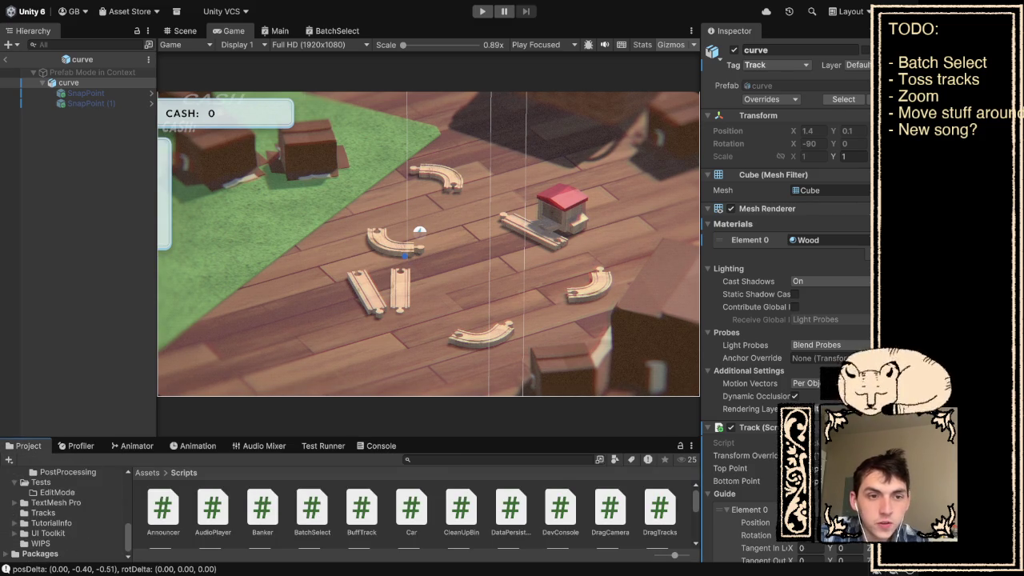
left_click(43, 513)
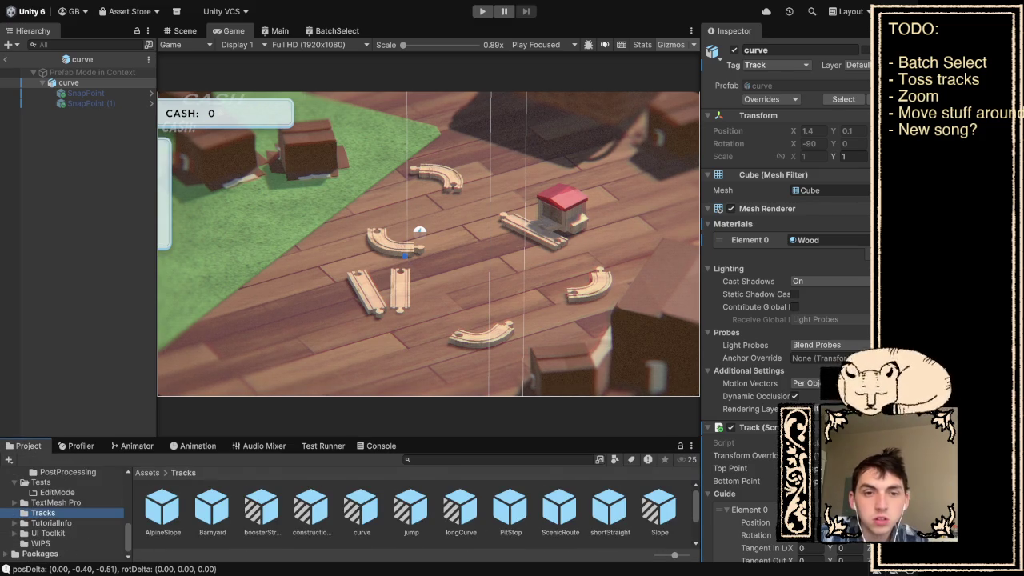
left_click(361, 512)
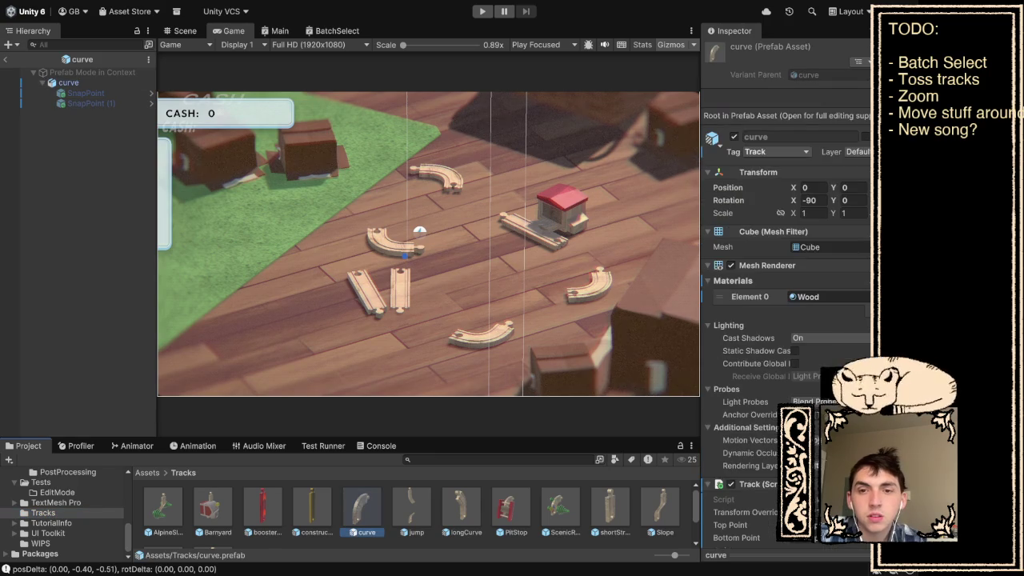
scroll(788, 304, "down", 15)
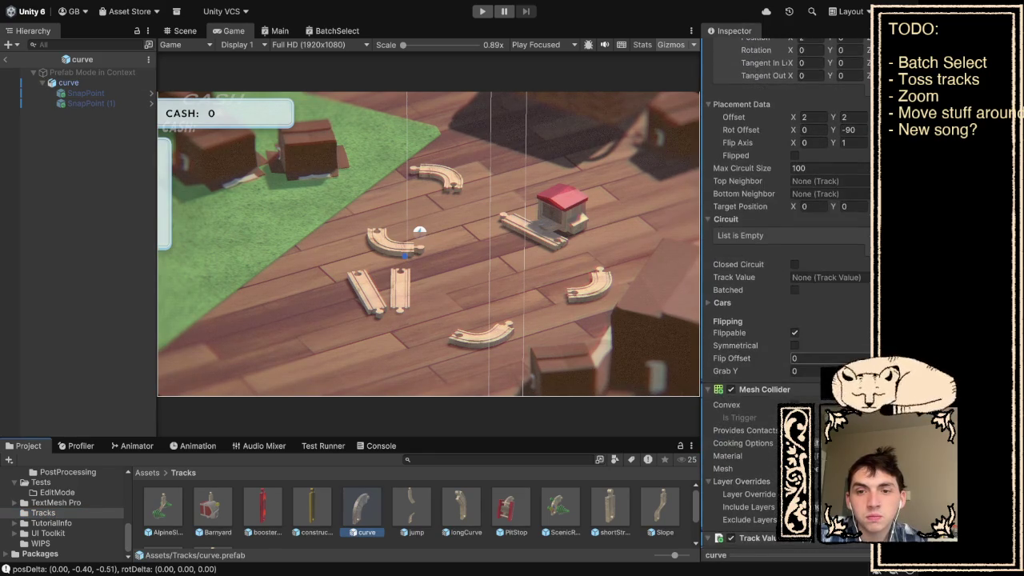
scroll(788, 304, "down", 5)
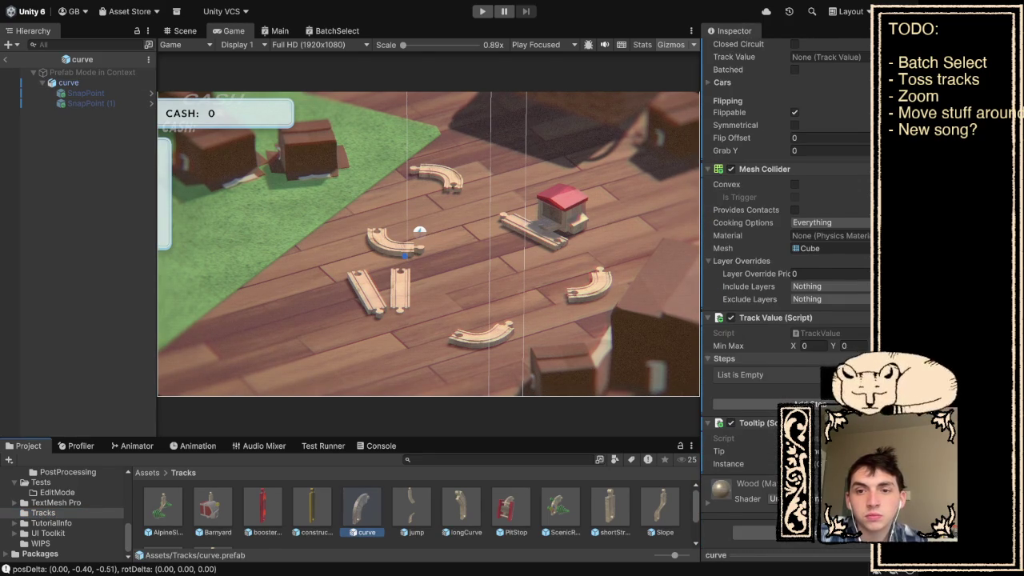
scroll(788, 304, "up", 1)
left_click(800, 467)
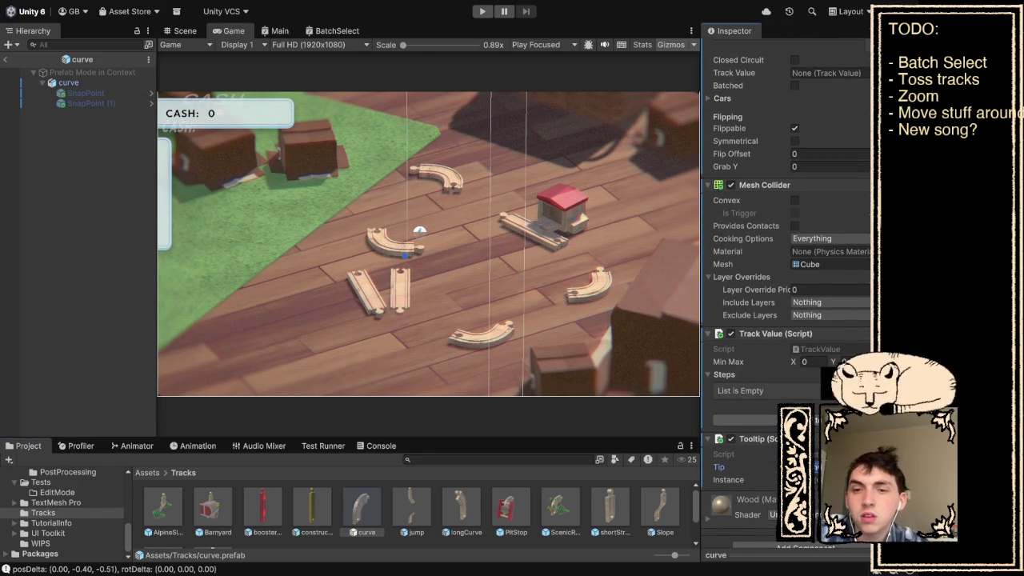
scroll(788, 304, "up", 6)
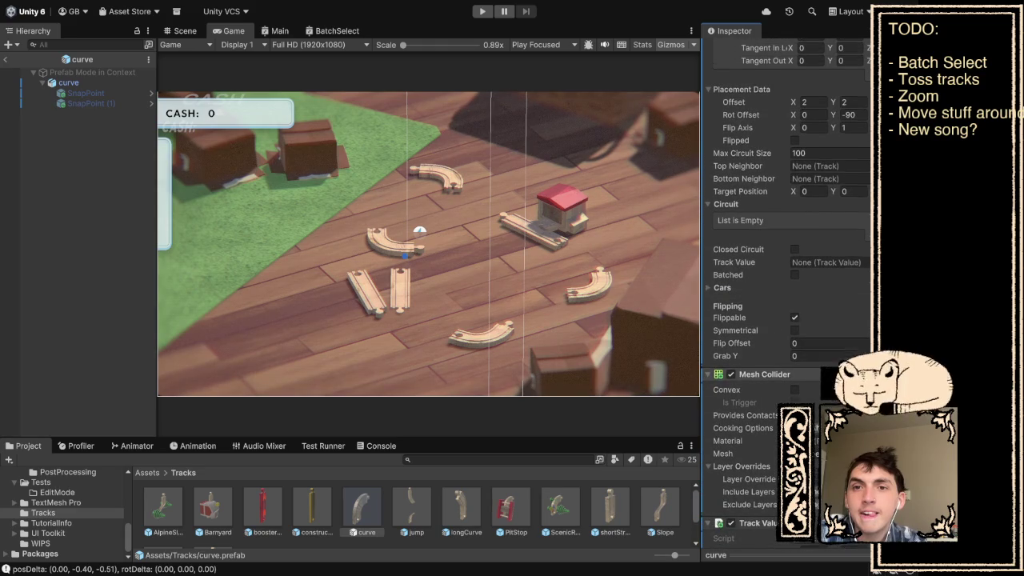
scroll(788, 304, "up", 2)
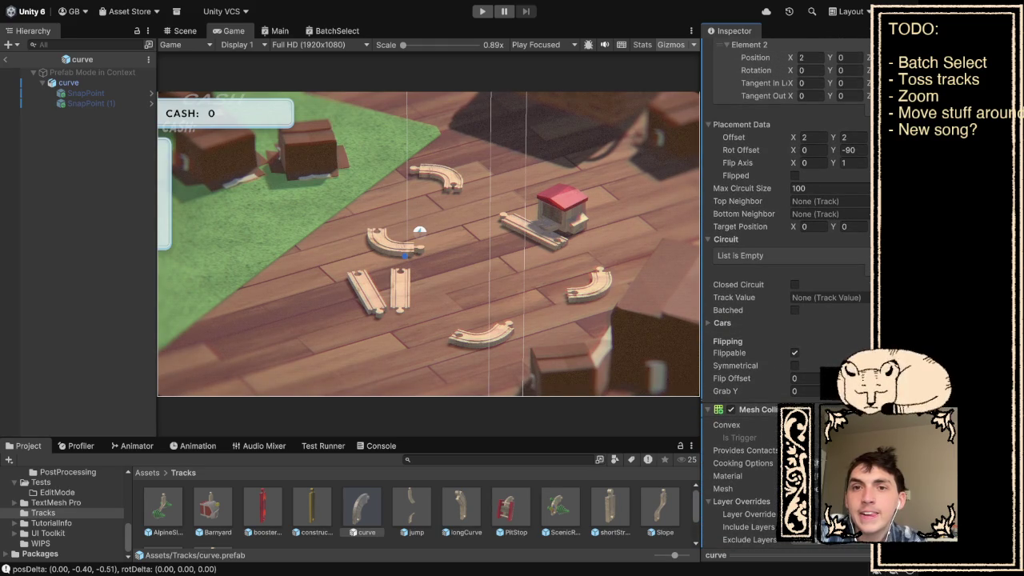
scroll(788, 240, "up", 2)
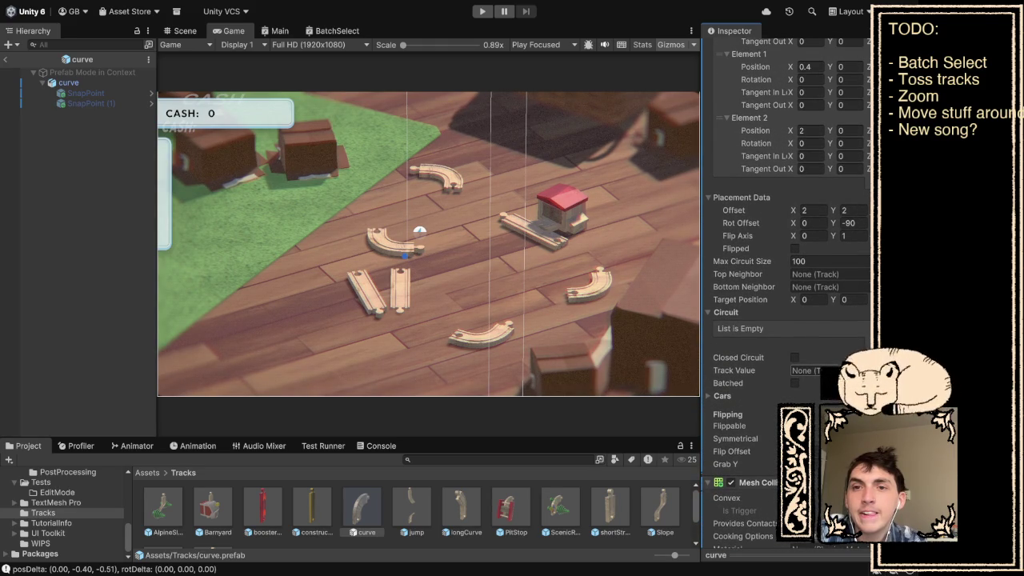
Change the curve prefab's Rot Offset Y from -90 to 0 and start a playtest
left_click(850, 223)
key("BackSpace")
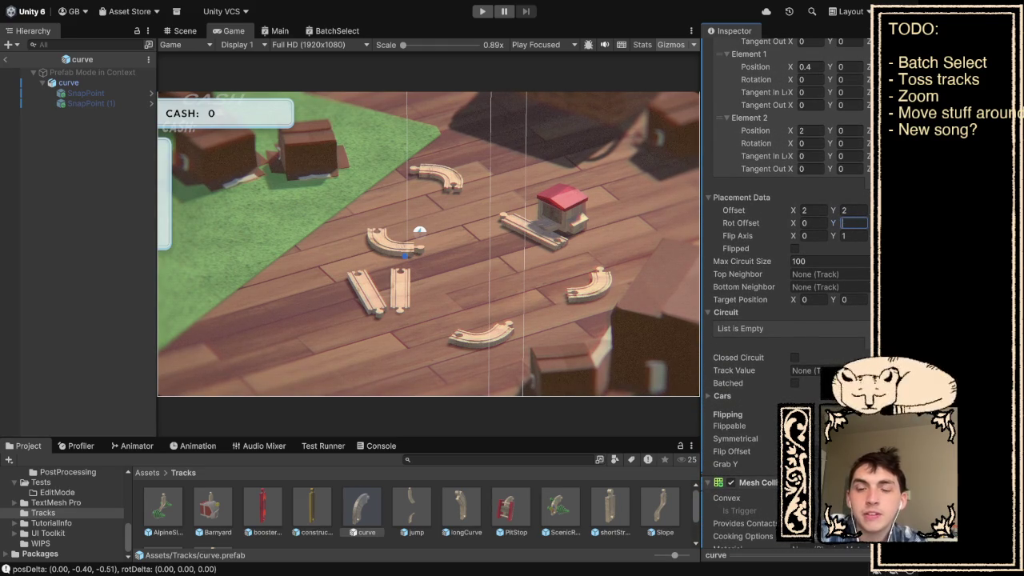
key("Return")
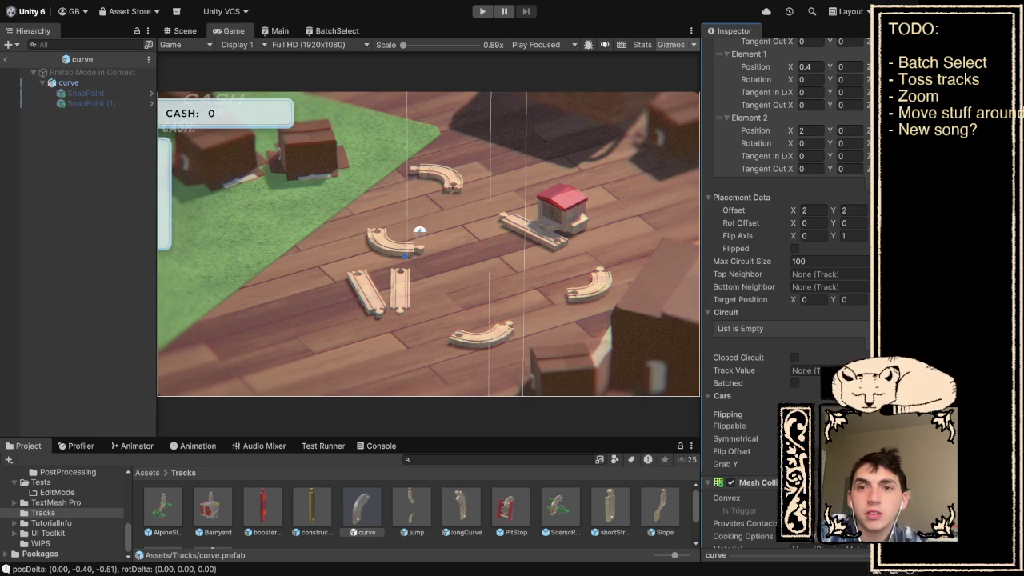
key("ctrl+p")
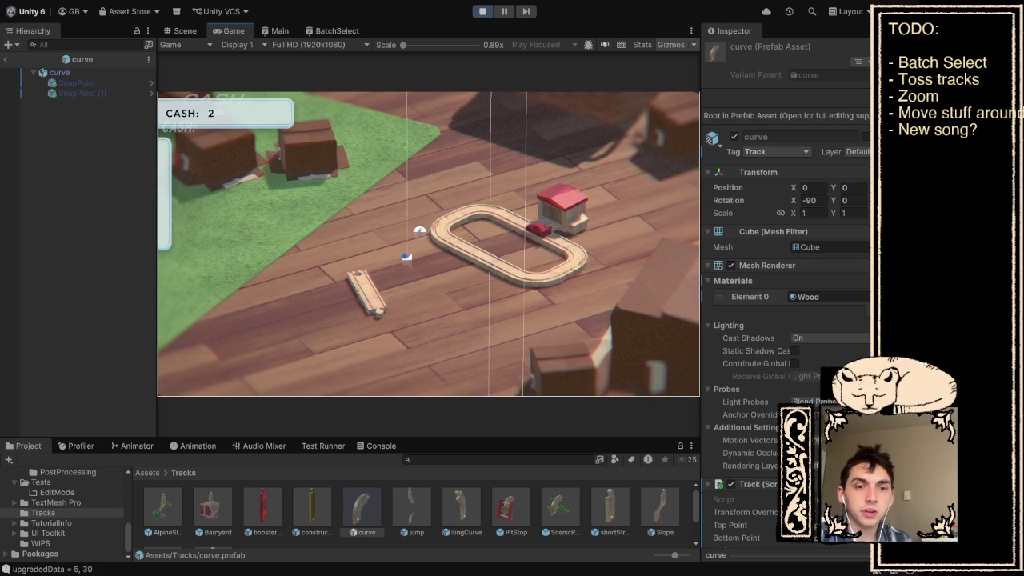
Stop the playtest, returning the track pieces to their scattered layout with cash at 0
key("ctrl+p")
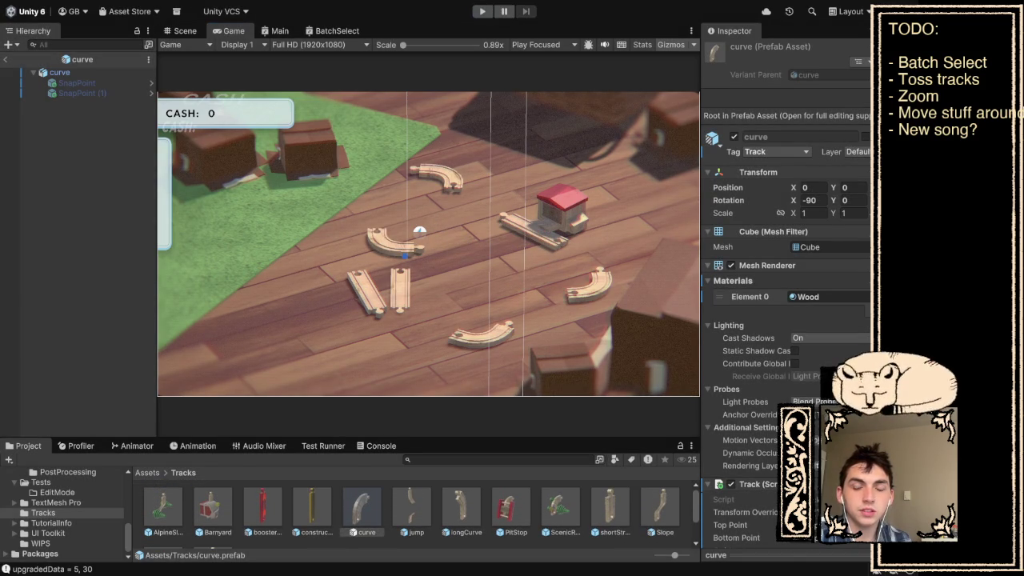
Set the longCurve prefab's Placement Data Rot Offset Y to 0
left_click(461, 508)
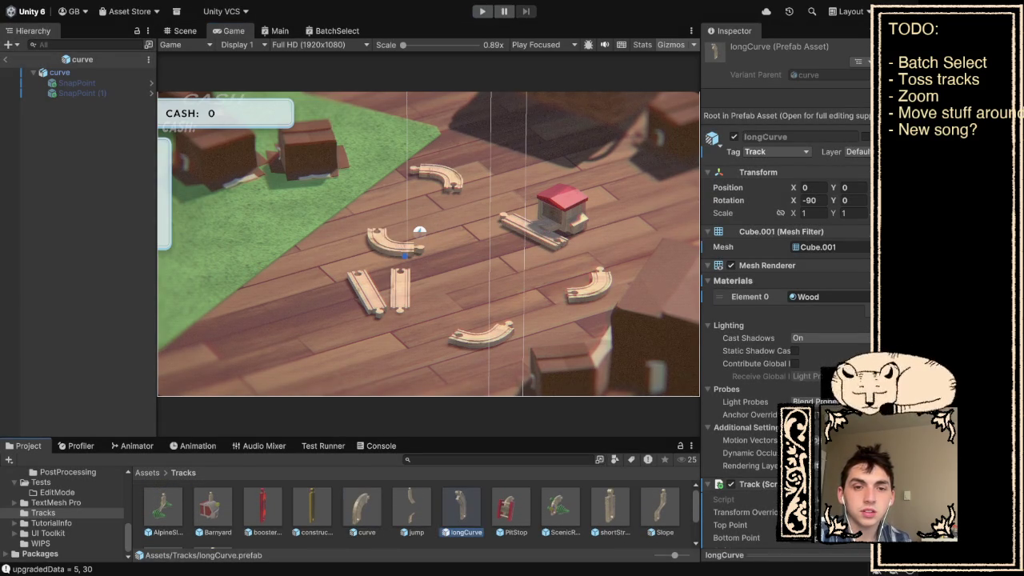
scroll(788, 320, "down", 10)
scroll(788, 320, "down", 10)
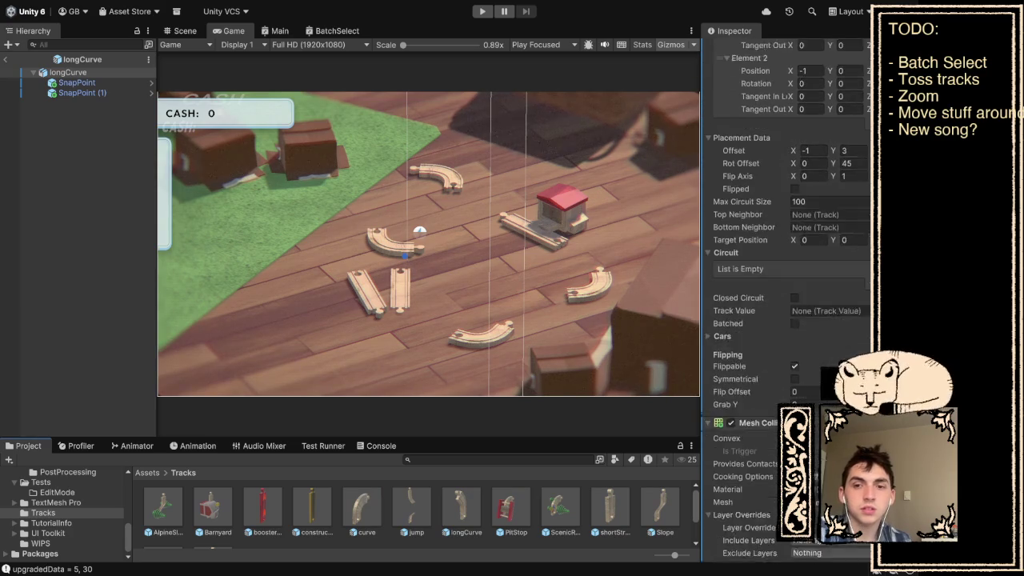
scroll(788, 240, "up", 3)
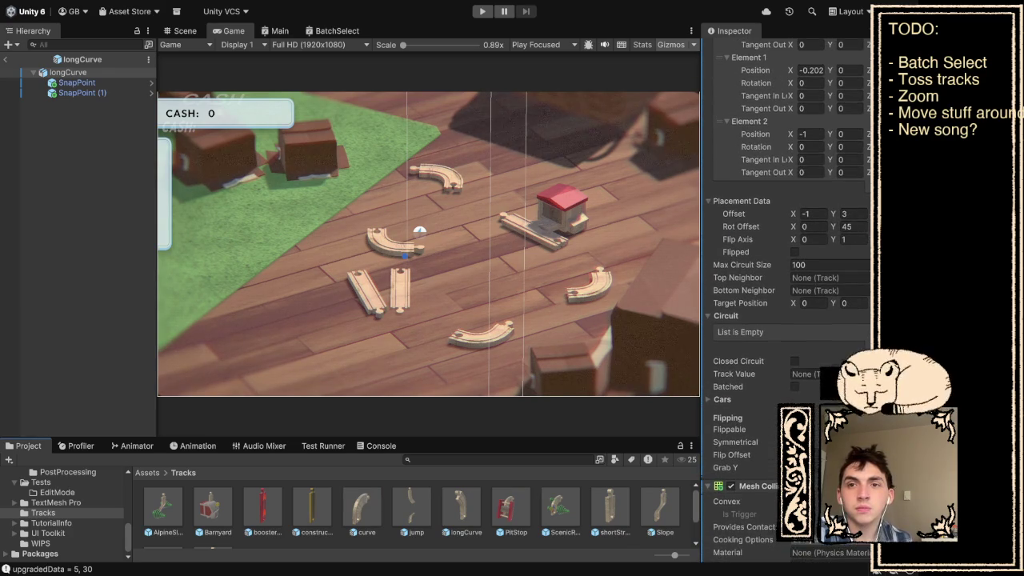
left_click(847, 227)
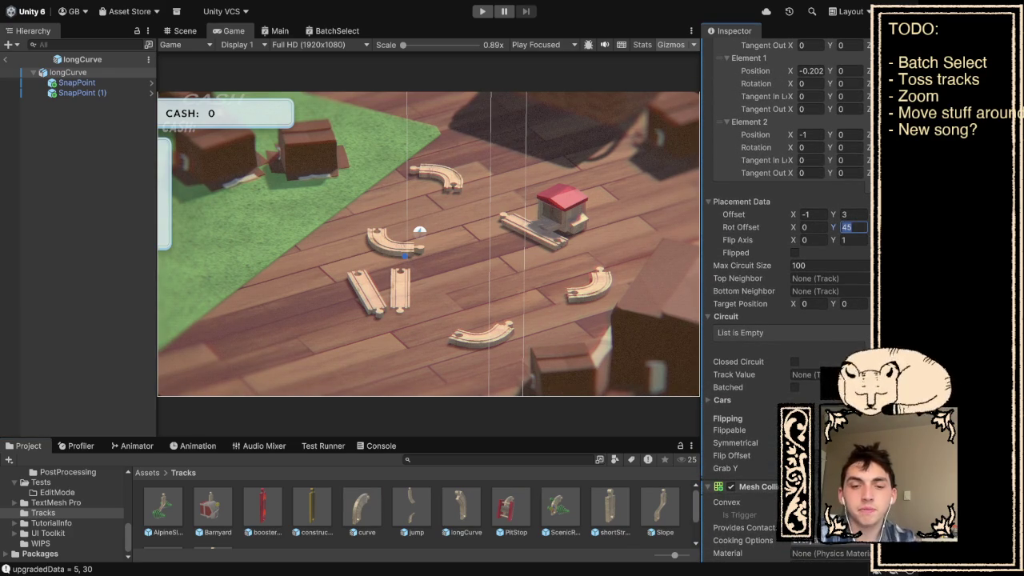
type("0")
key("Return")
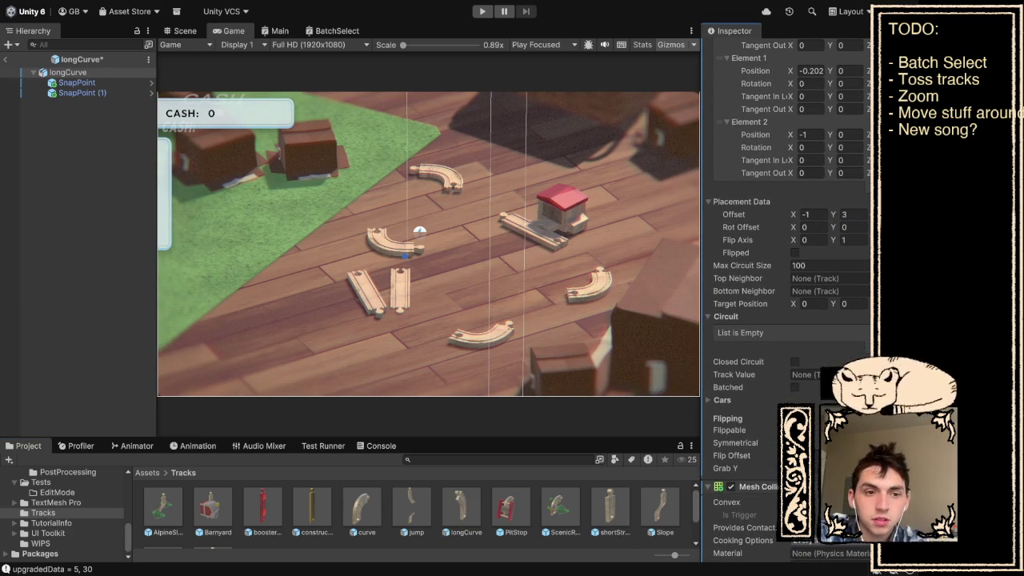
Open the PitStop prefab and review its Track's Placement Data, then select ScenicRoute
scroll(416, 512, "down", 2)
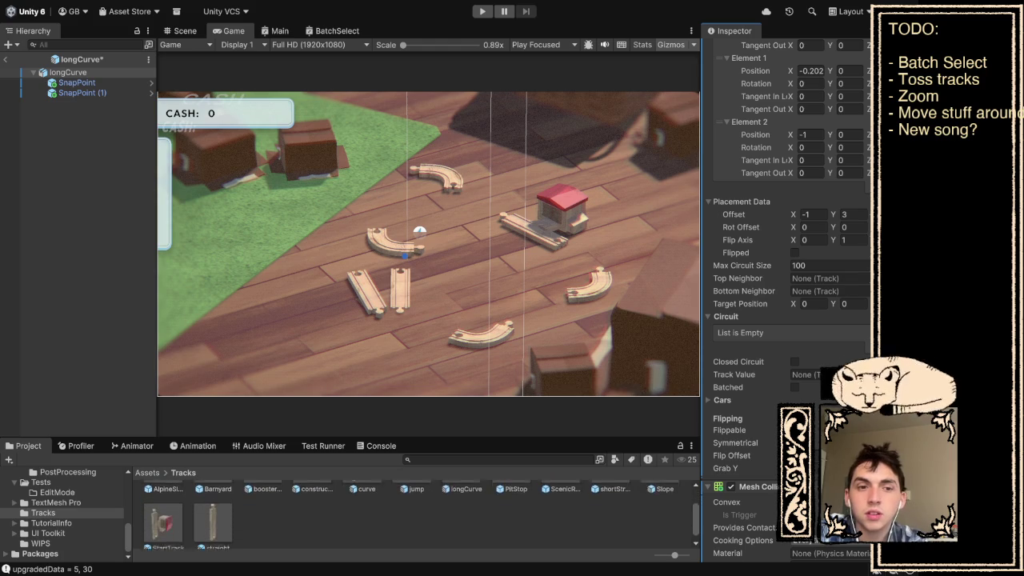
scroll(417, 512, "up", 1)
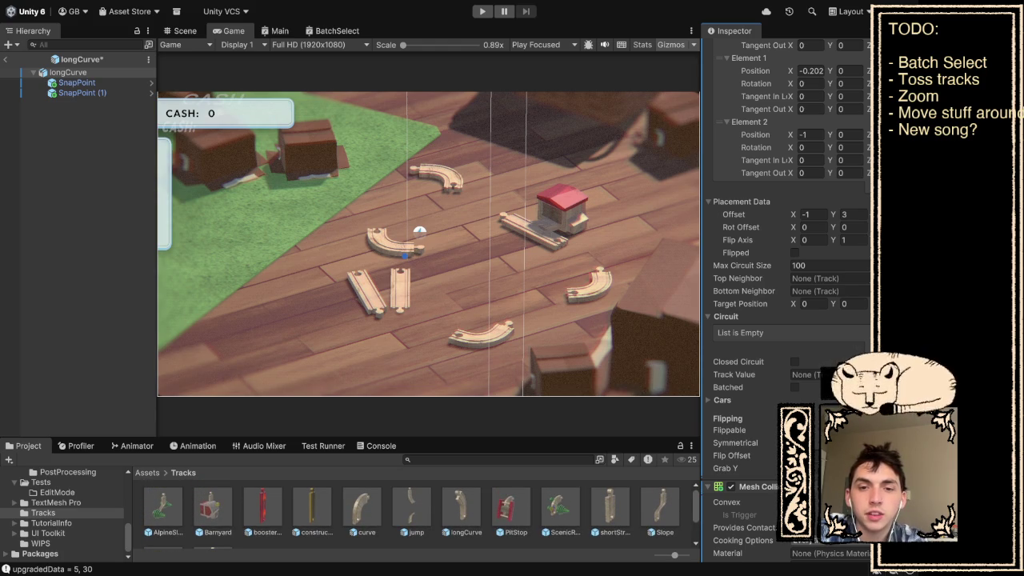
double_click(510, 508)
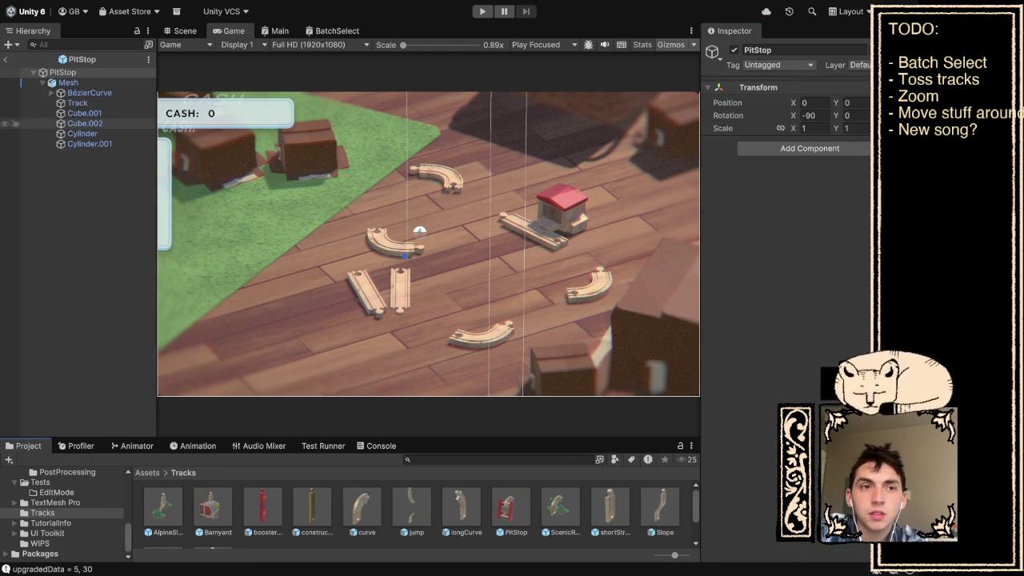
left_click(78, 102)
scroll(788, 304, "down", 10)
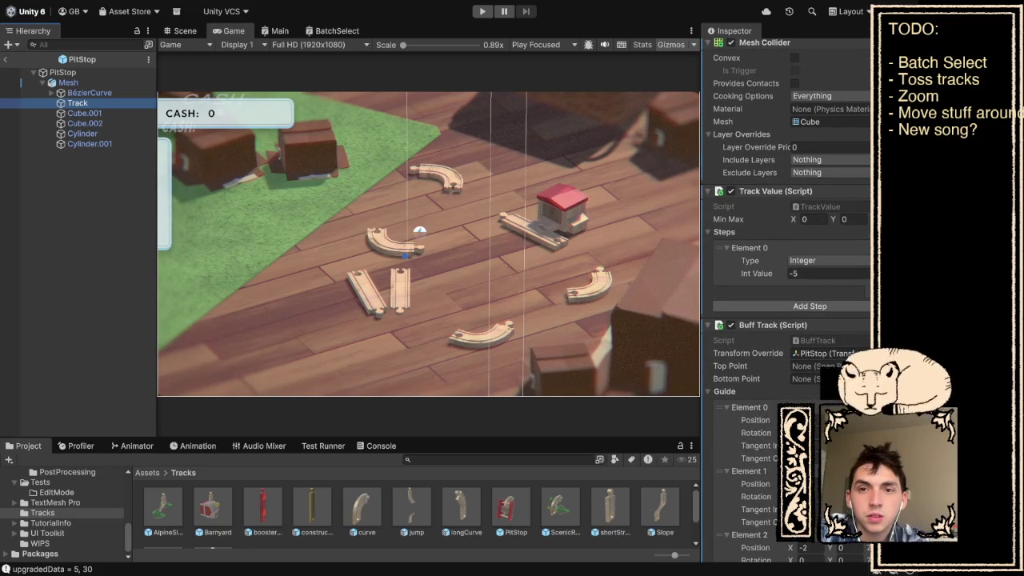
scroll(788, 304, "down", 7)
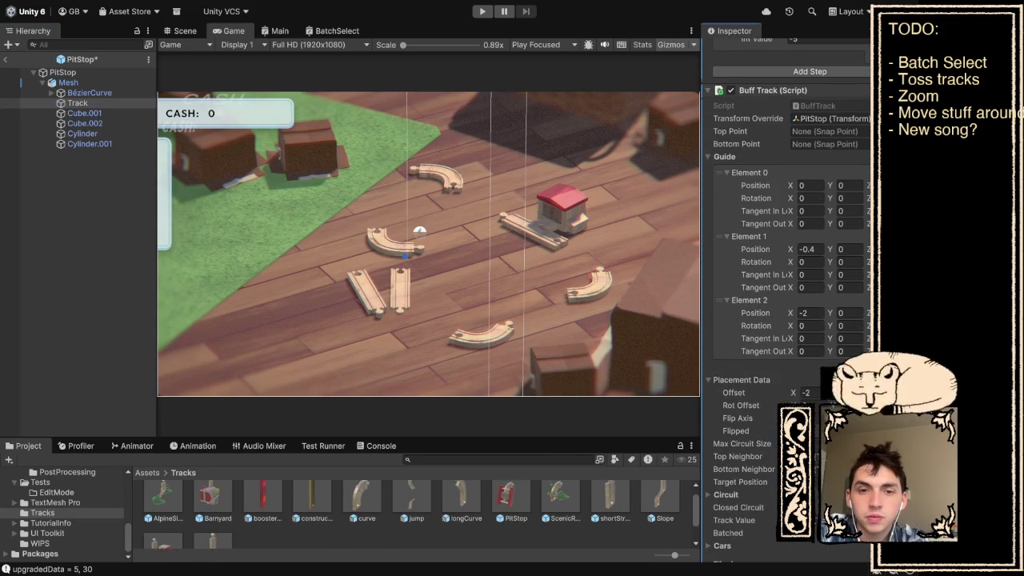
left_click(560, 512)
On the ScenicRoute prefab's Track, change Placement Data Rot Offset Y from 90 to 0 and save
double_click(560, 512)
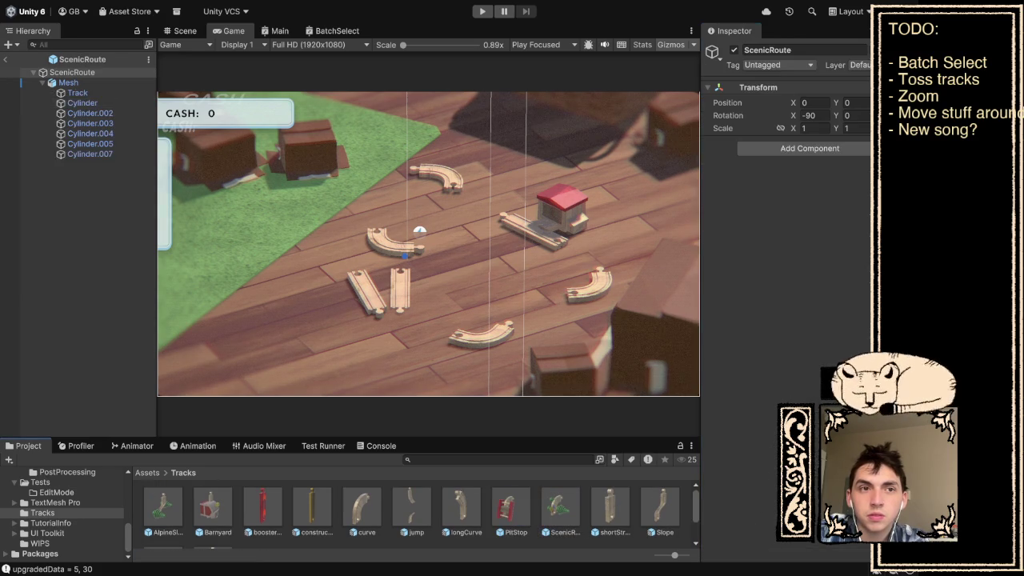
left_click(77, 92)
scroll(788, 280, "down", 10)
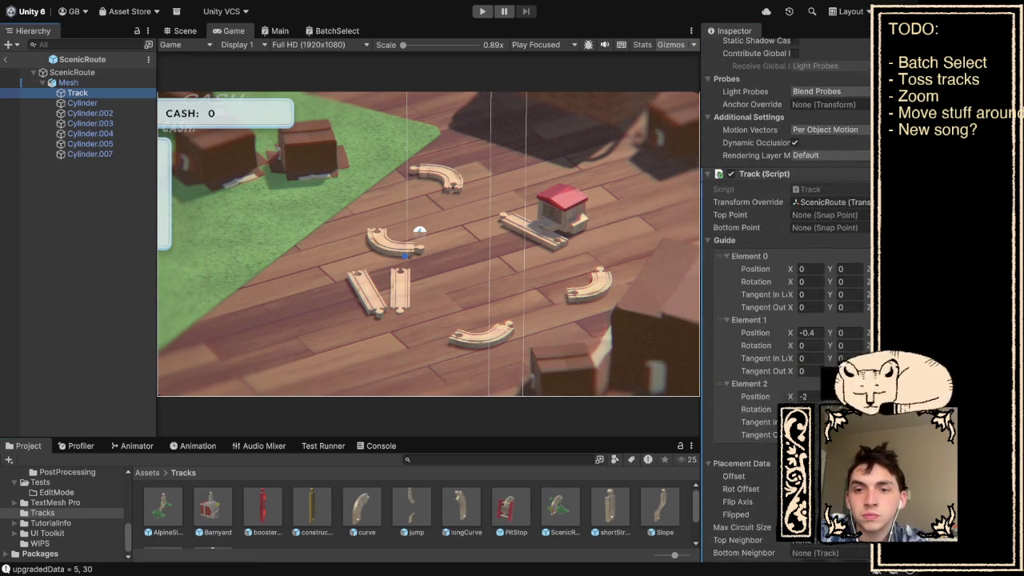
left_click(854, 285)
key("BackSpace")
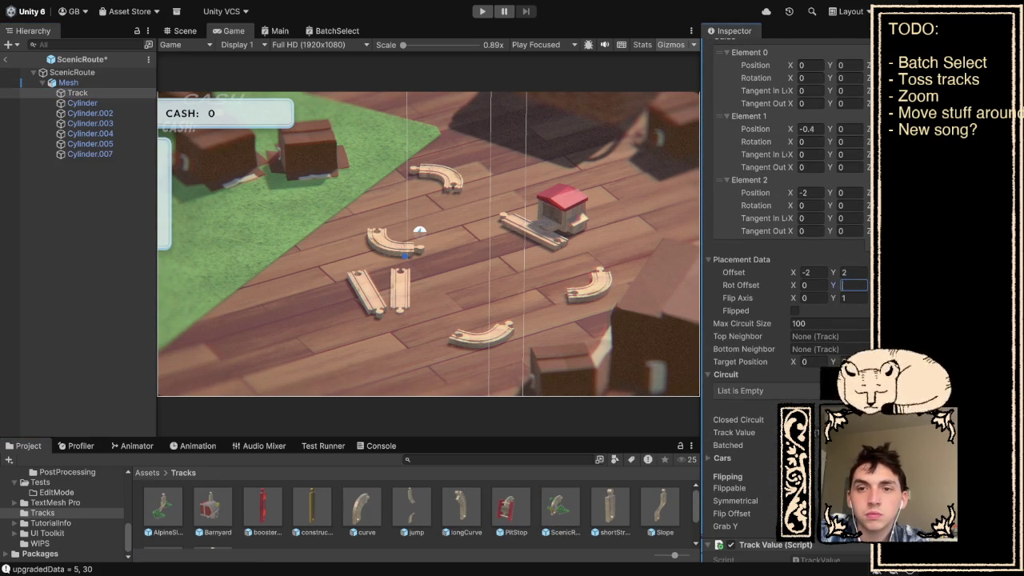
type("0")
key("Return")
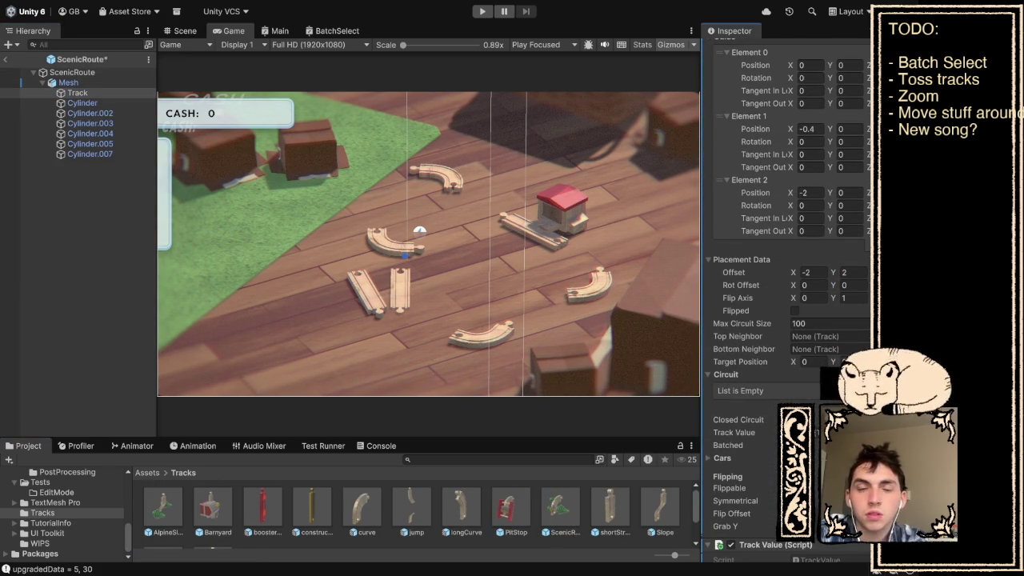
key("ctrl+s")
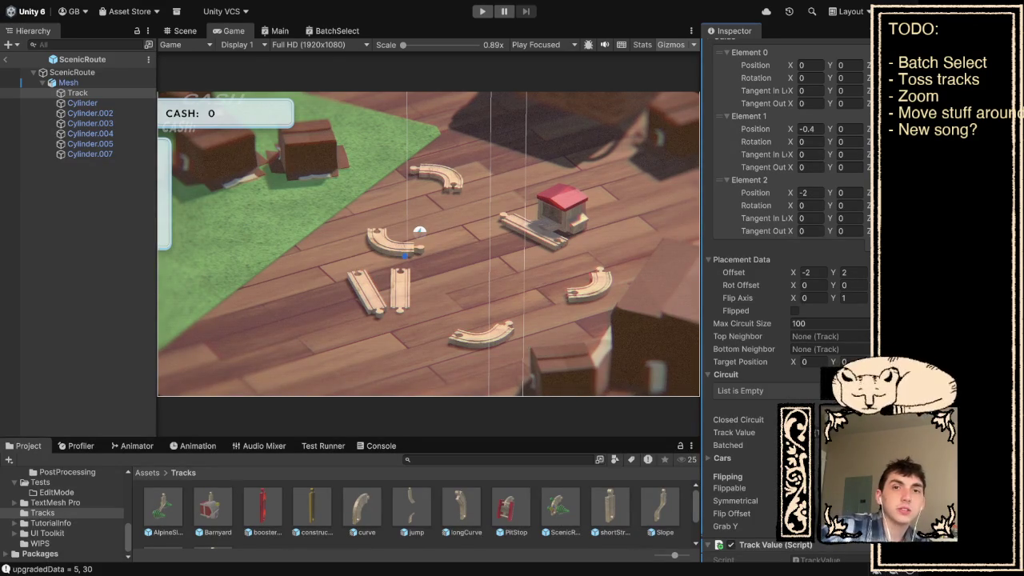
Playtest in Play mode, tossing a curve piece onto the station's L-shaped track, then stop
key("ctrl+p")
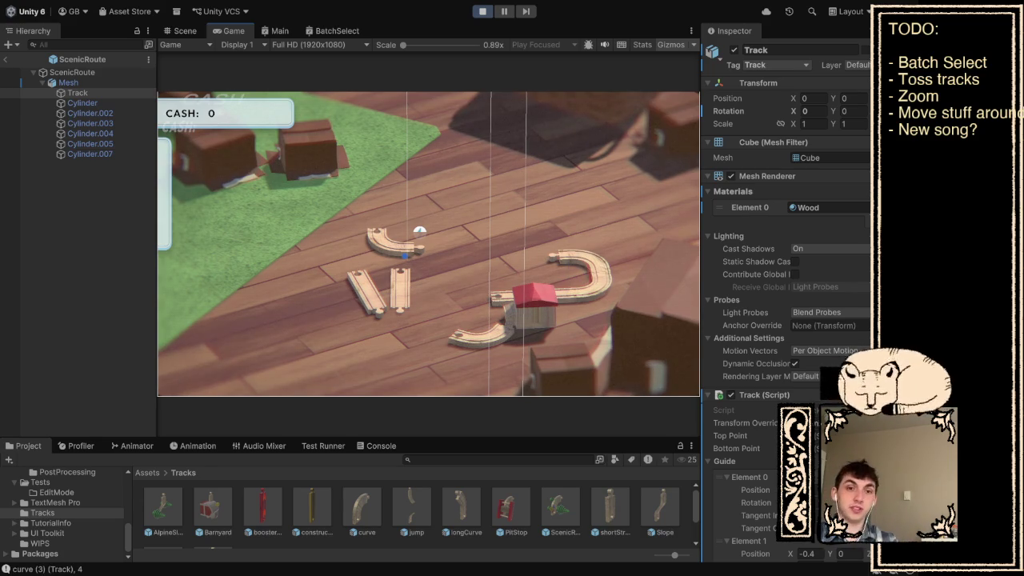
left_click(420, 232)
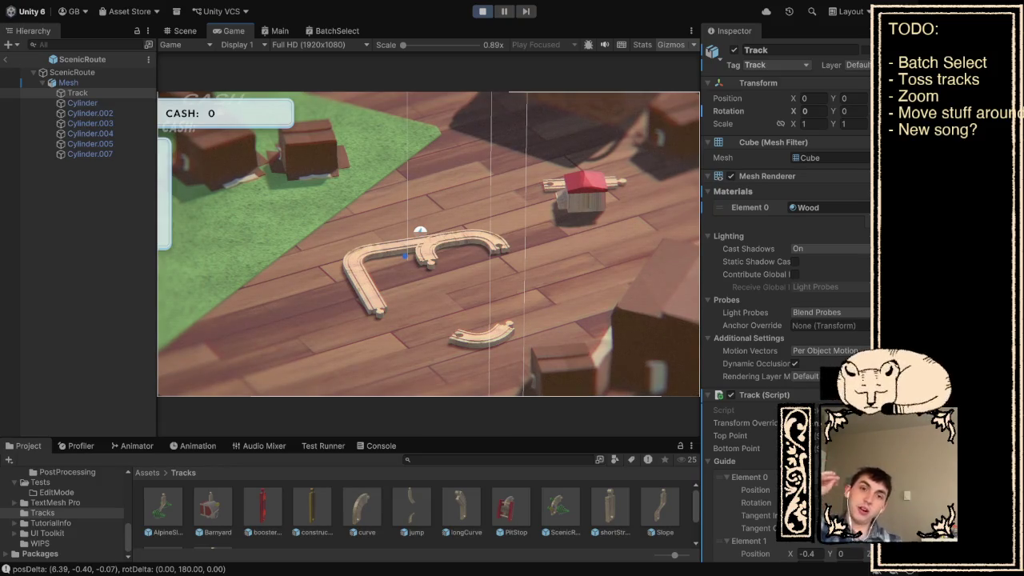
key("ctrl+p")
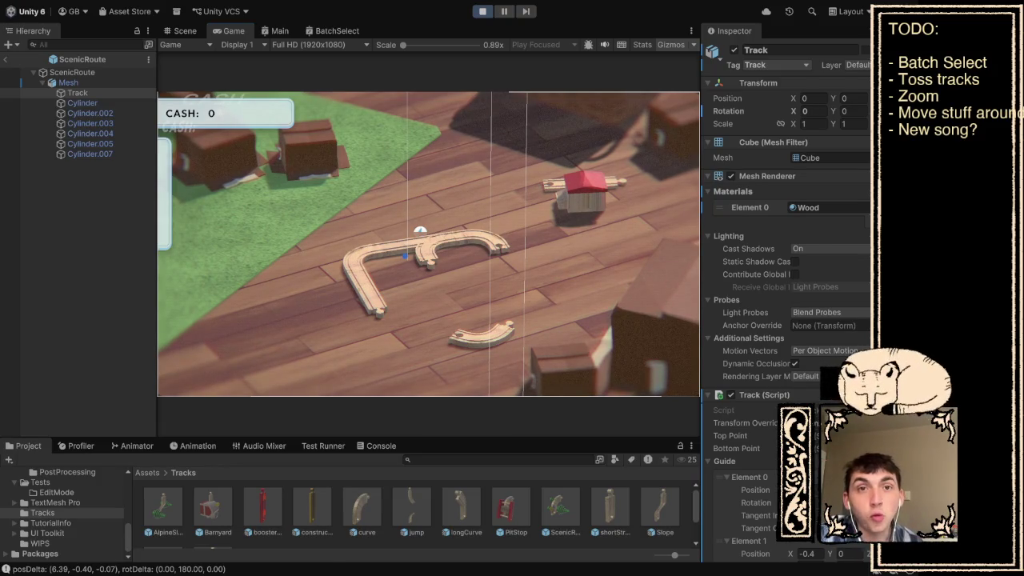
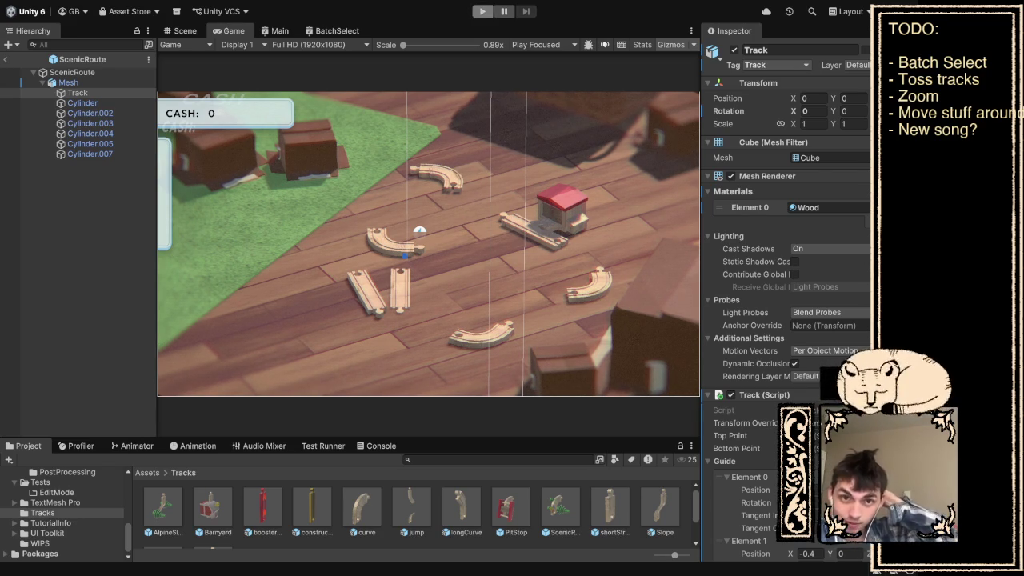
left_click(483, 11)
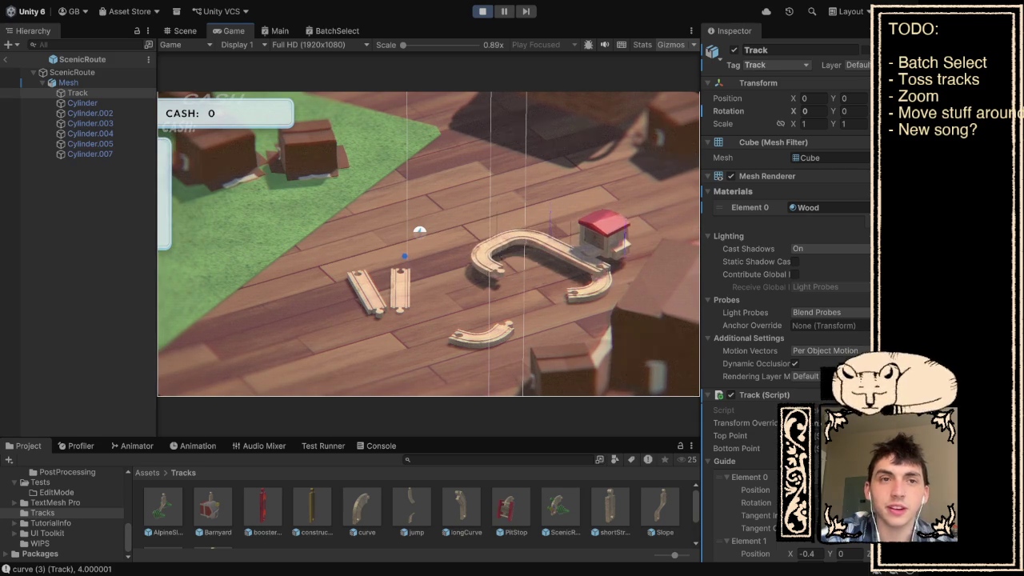
key("ctrl+p")
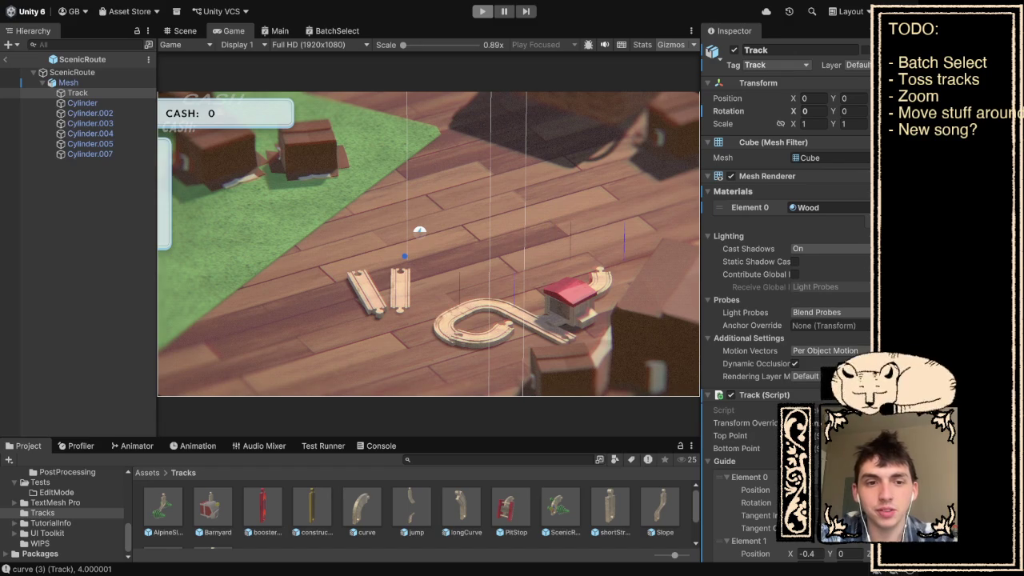